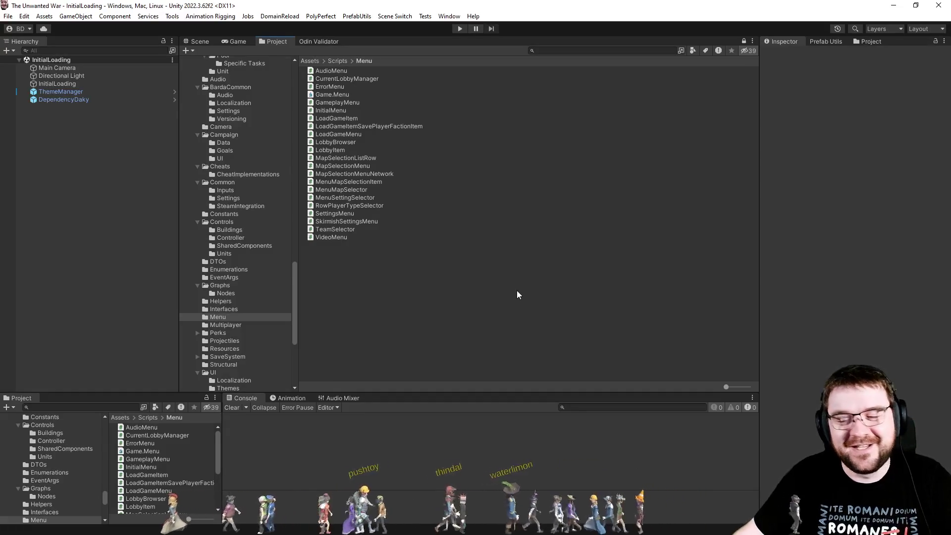
Switch to Visual Studio to view VideoMenu.cs and its OnTooltipDelayChanged handler
{"action": "key", "text": "alt+Tab"}
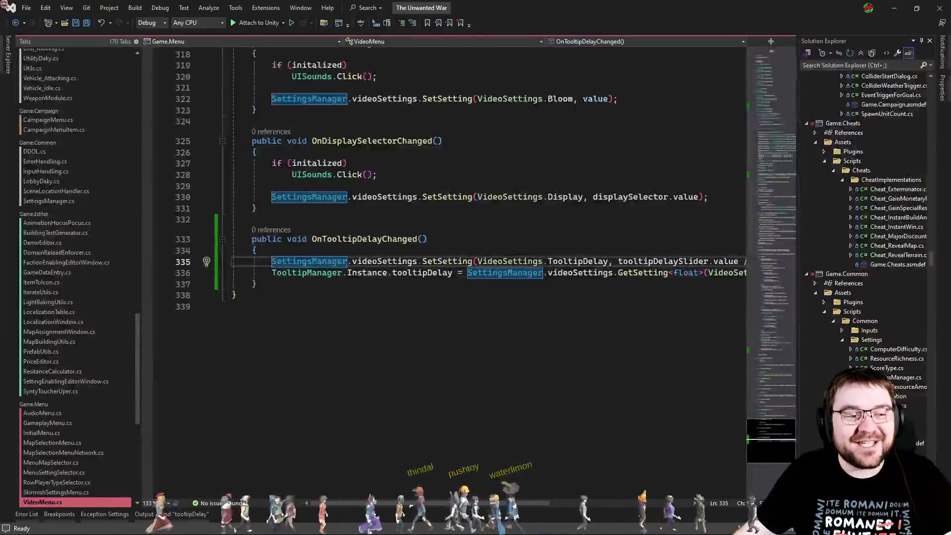
{"action": "left_click", "coordinate": [431, 220]}
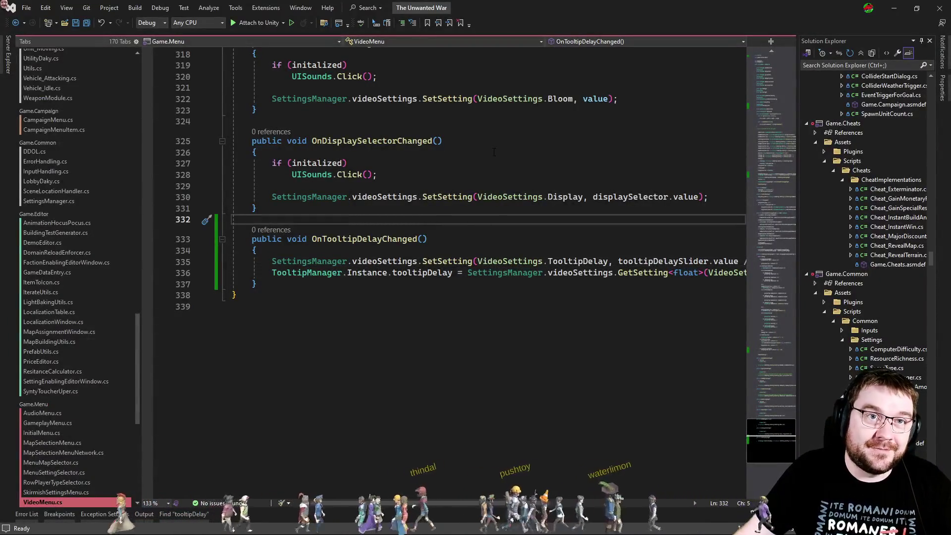
{"action": "left_click", "coordinate": [467, 179]}
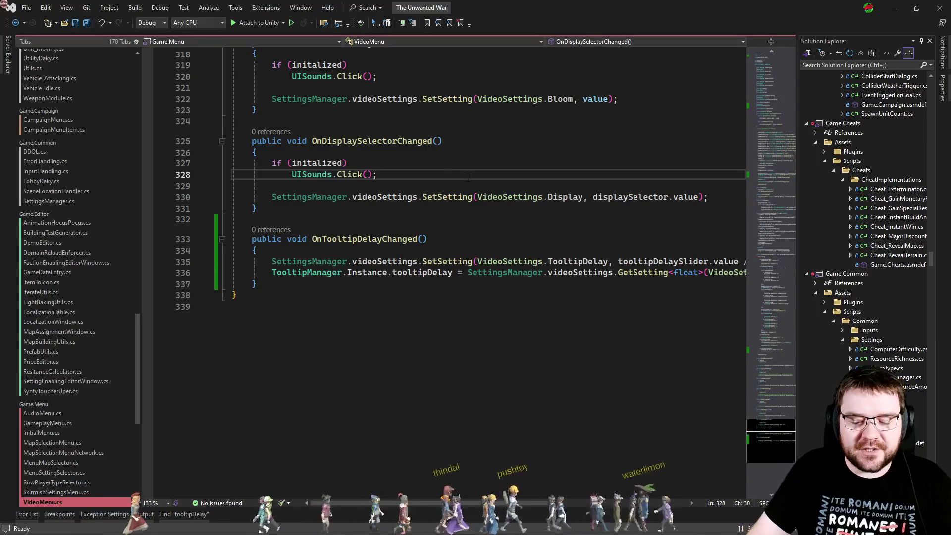
{"action": "key", "text": "Return"}
{"action": "key", "text": "Return"}
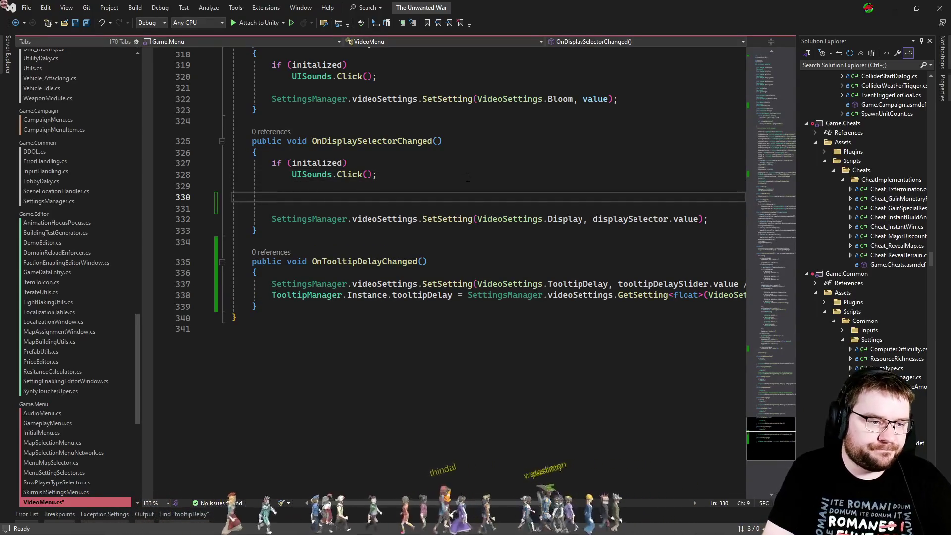
{"action": "type", "text": "SettingsManager"}
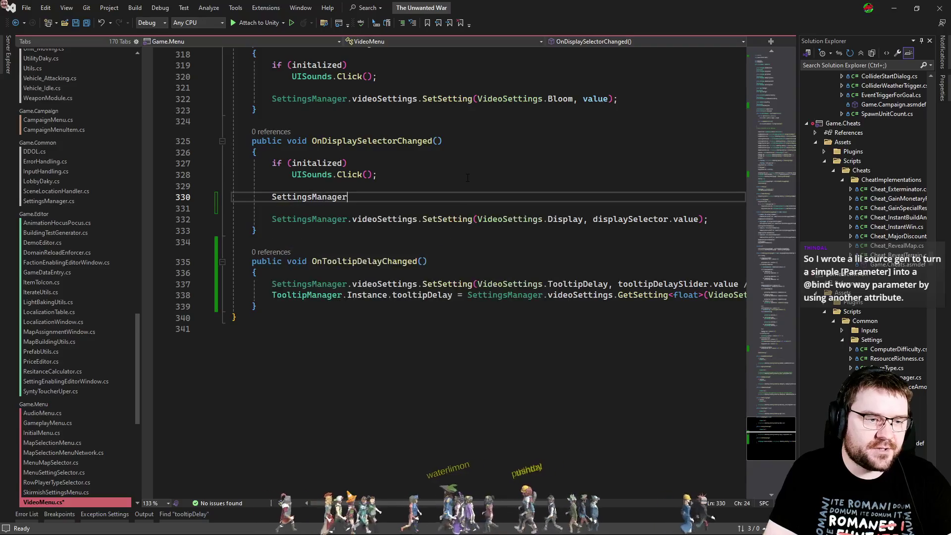
{"action": "type", "text": ".vid"}
{"action": "key", "text": "BackSpace"}
{"action": "key", "text": "BackSpace"}
{"action": "key", "text": "BackSpace"}
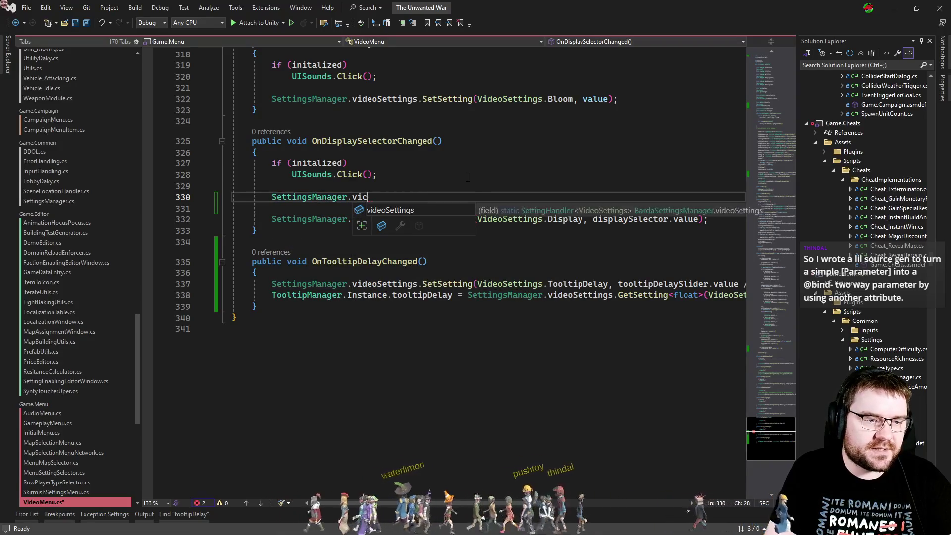
{"action": "key", "text": "BackSpace"}
{"action": "type", "text": "?.vic"}
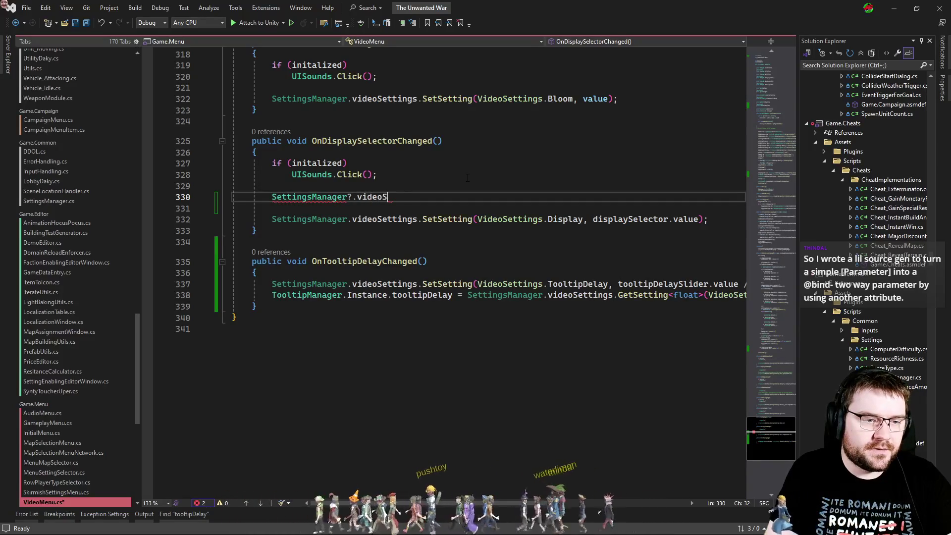
{"action": "type", "text": "new foo();"}
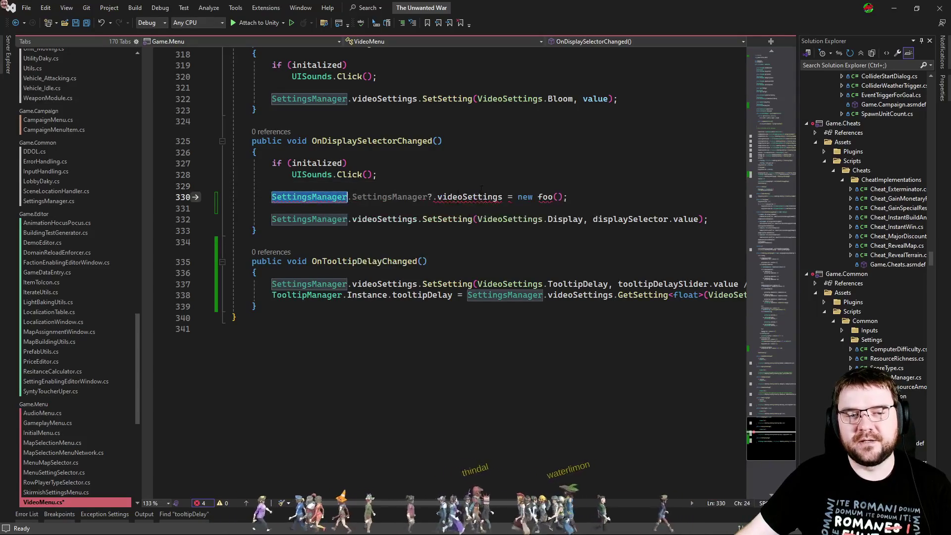
{"action": "key", "text": "shift+Home"}
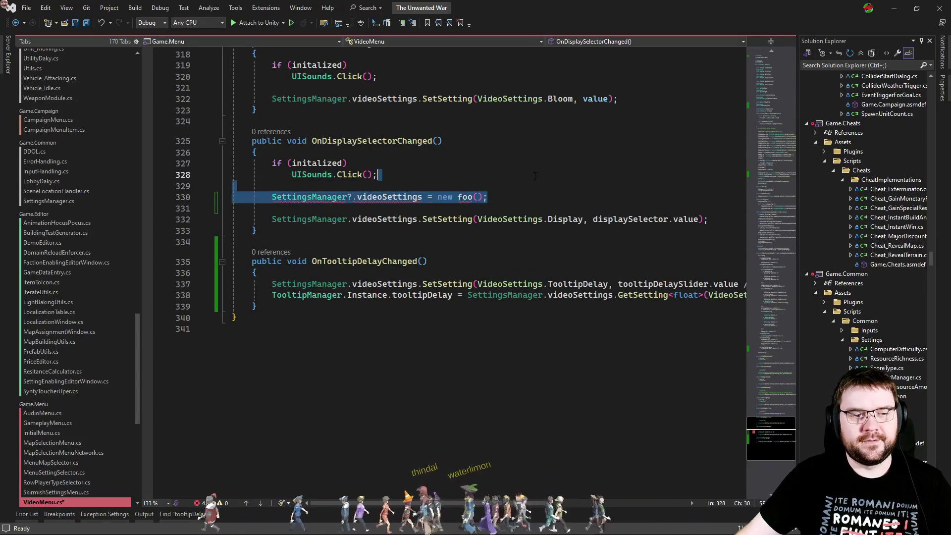
{"action": "key", "text": "ctrl+shift+l"}
{"action": "key", "text": "ctrl+s"}
{"action": "key", "text": "Down"}
{"action": "key", "text": "Down"}
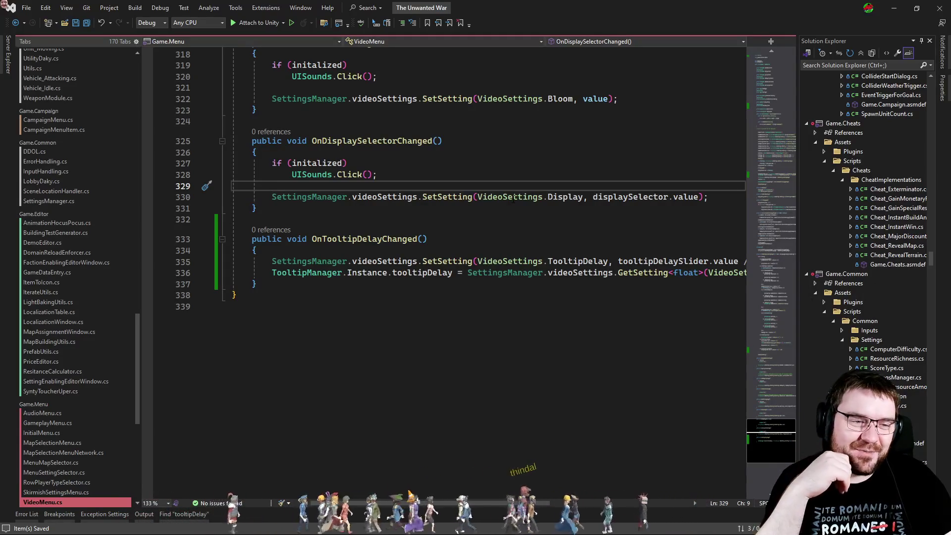
{"action": "left_click", "coordinate": [574, 316]}
Return to Unity, run The Unwanted War in Play mode and open its Settings screen
{"action": "key", "text": "alt+Tab"}
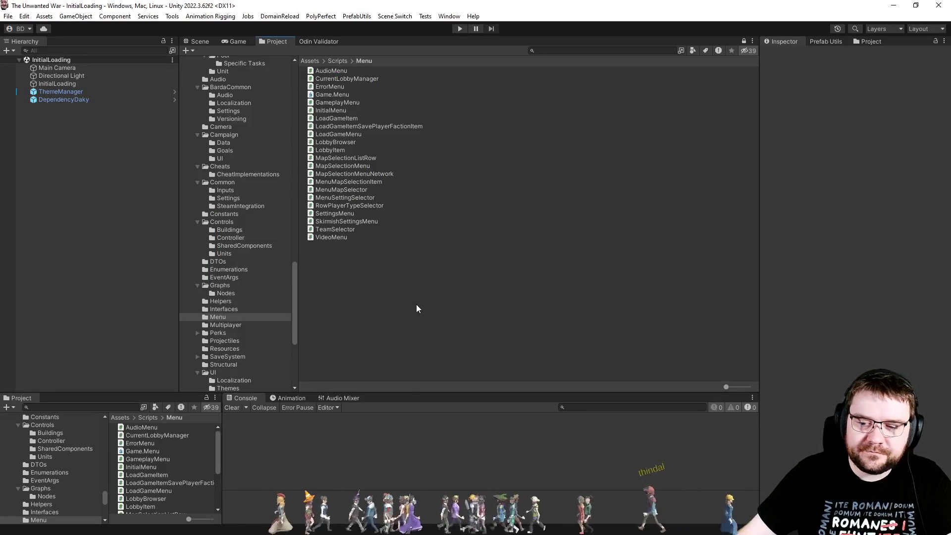
{"action": "left_click", "coordinate": [461, 30]}
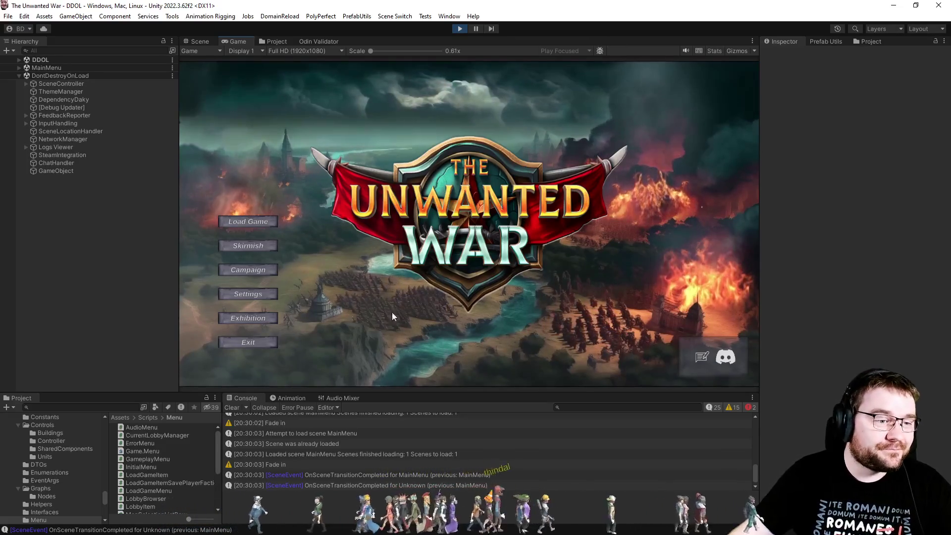
{"action": "left_click", "coordinate": [257, 294]}
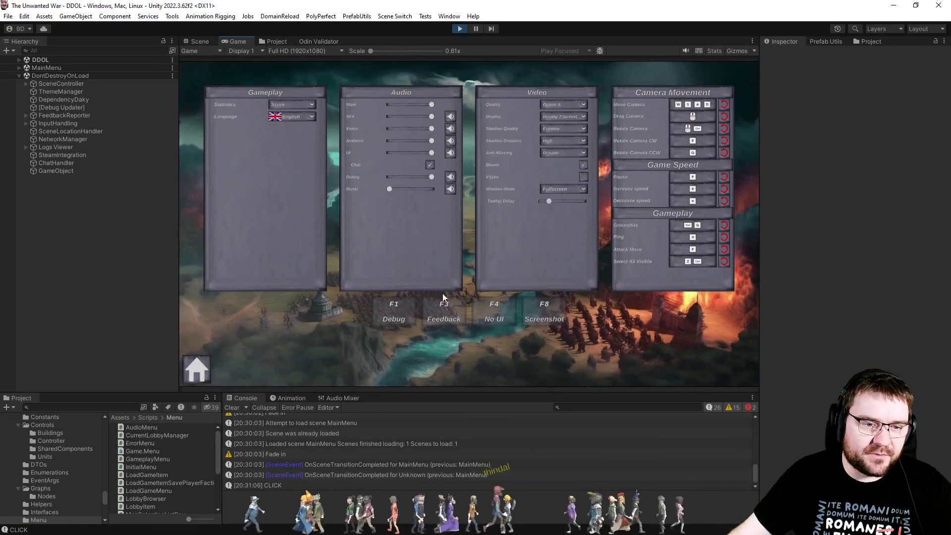
In the Skirmish lobby, try the Middle Ages, World War 2, Contemporary and World War 1 eras, then go home
{"action": "left_click", "coordinate": [201, 369]}
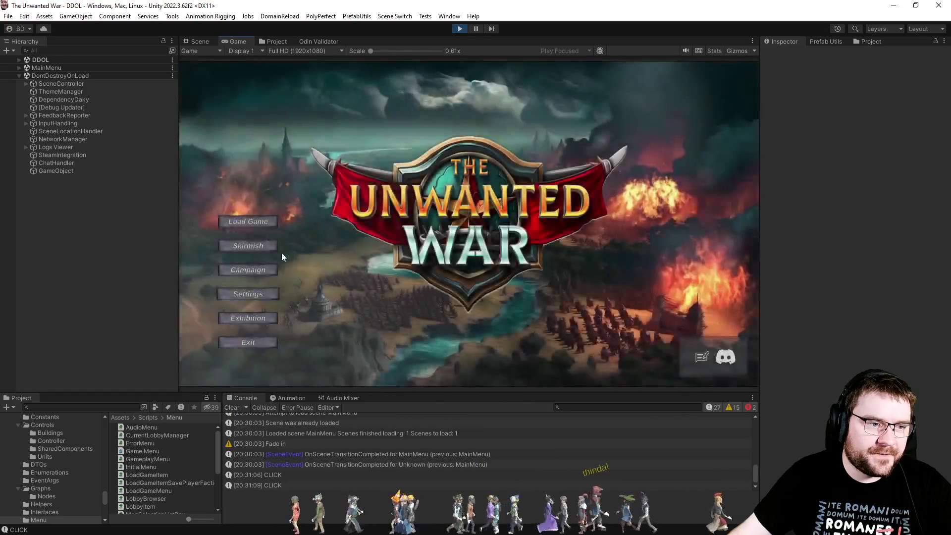
{"action": "left_click", "coordinate": [263, 249]}
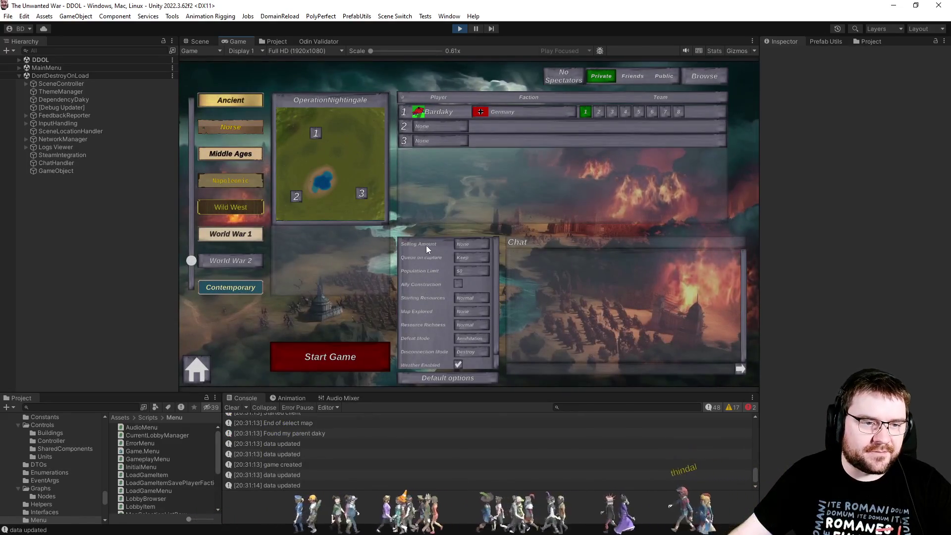
{"action": "mouse_move", "coordinate": [426, 242]}
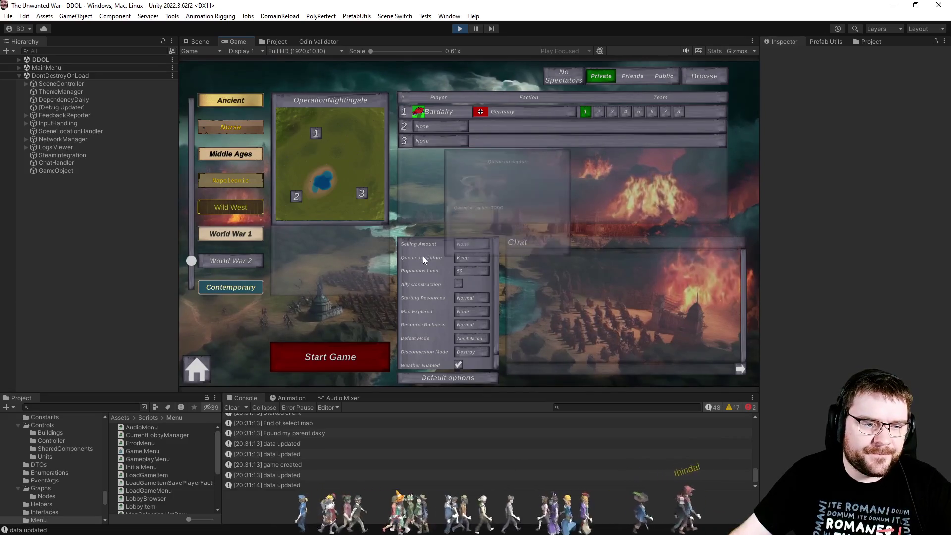
{"action": "mouse_move", "coordinate": [426, 287]}
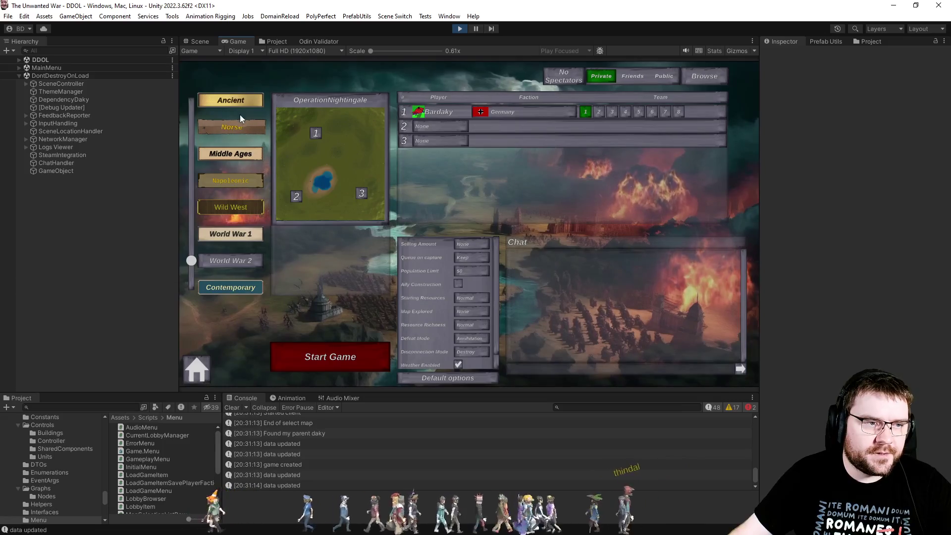
{"action": "left_click", "coordinate": [226, 155]}
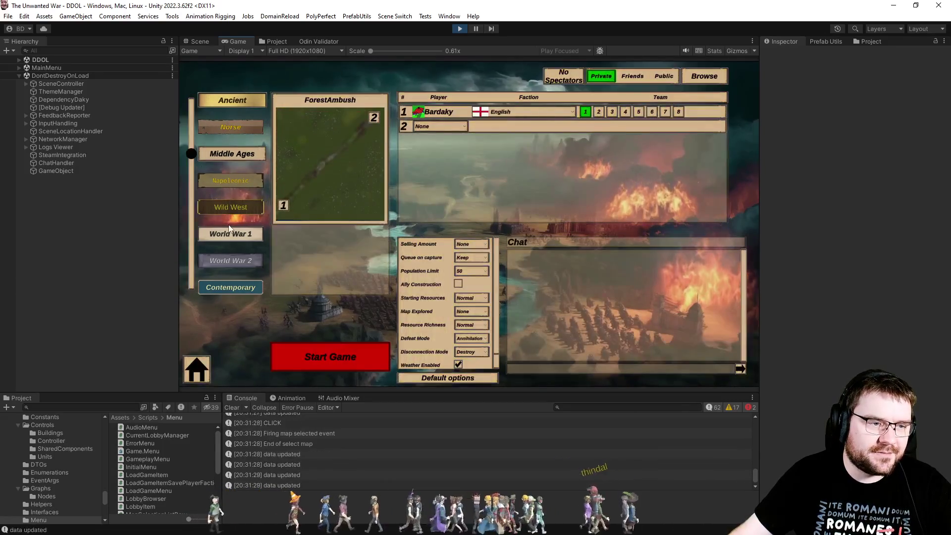
{"action": "left_click", "coordinate": [233, 260]}
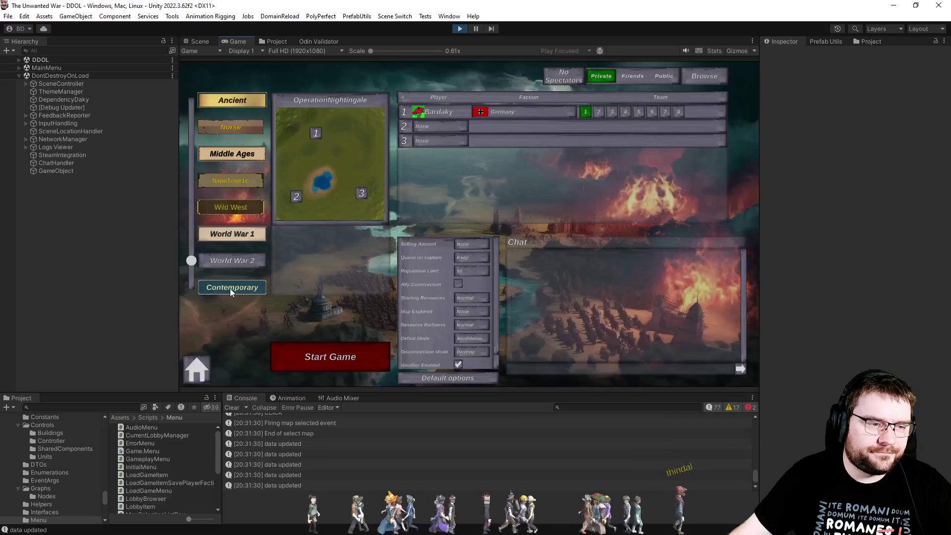
{"action": "left_click", "coordinate": [230, 288]}
{"action": "left_click", "coordinate": [239, 242]}
{"action": "left_click", "coordinate": [208, 364]}
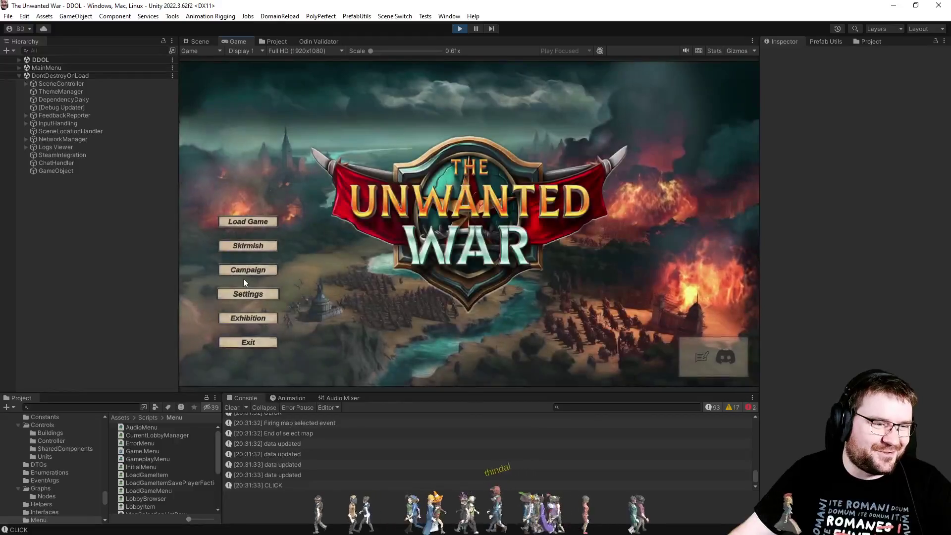
Cycle again through Settings, main menu and Skirmish lobby, ending on the Settings screen
{"action": "left_click", "coordinate": [243, 294]}
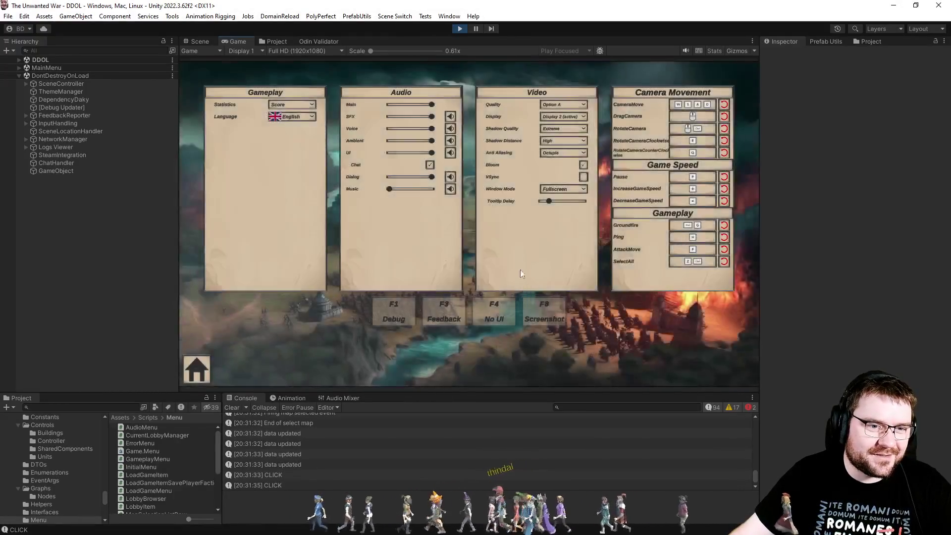
{"action": "left_click", "coordinate": [201, 364]}
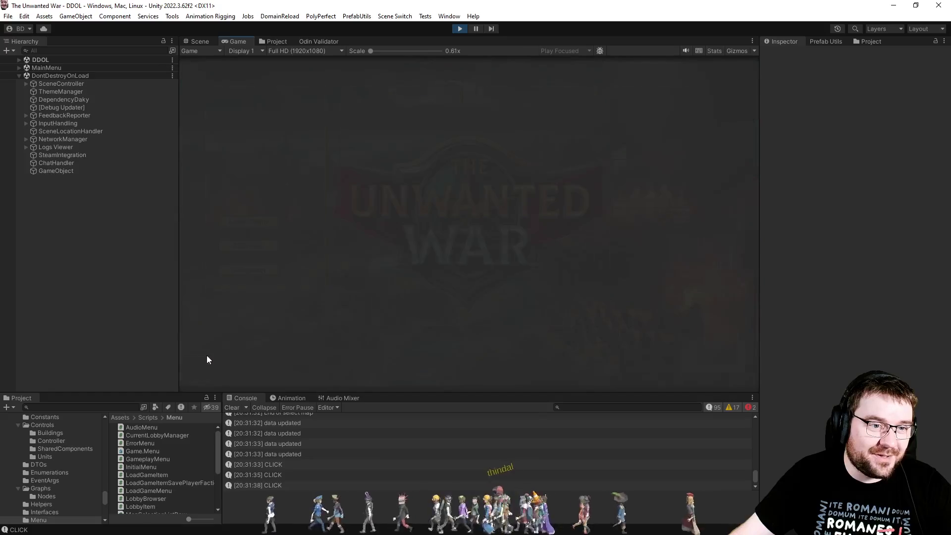
{"action": "left_click", "coordinate": [242, 246]}
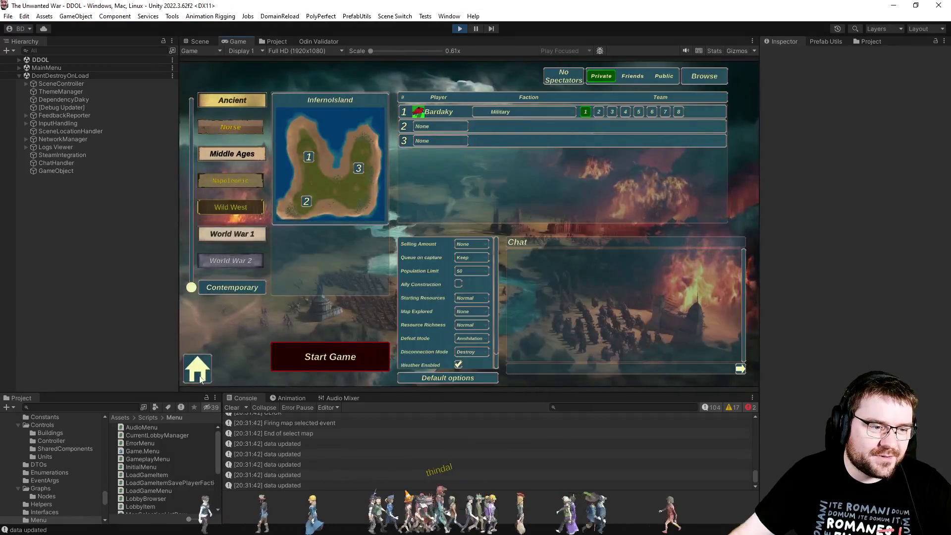
{"action": "left_click", "coordinate": [200, 378]}
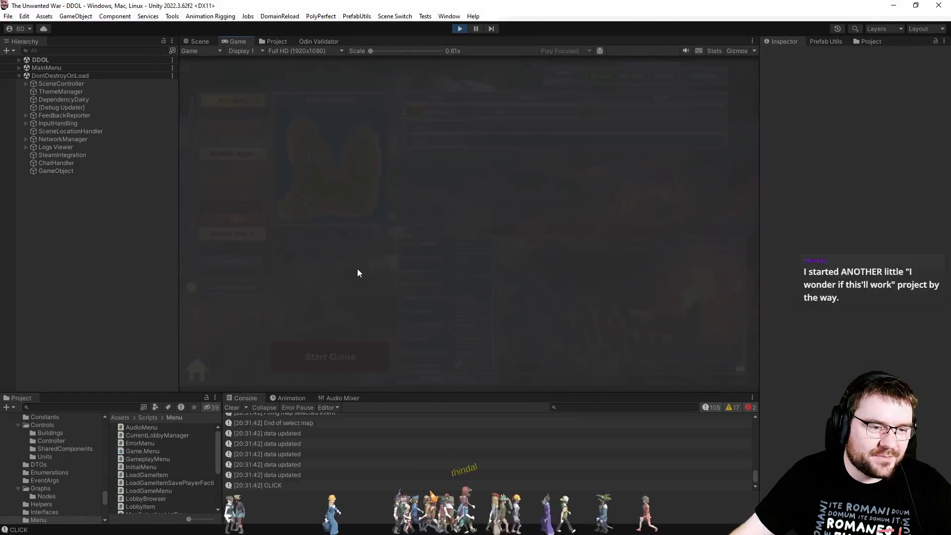
{"action": "left_click", "coordinate": [241, 295]}
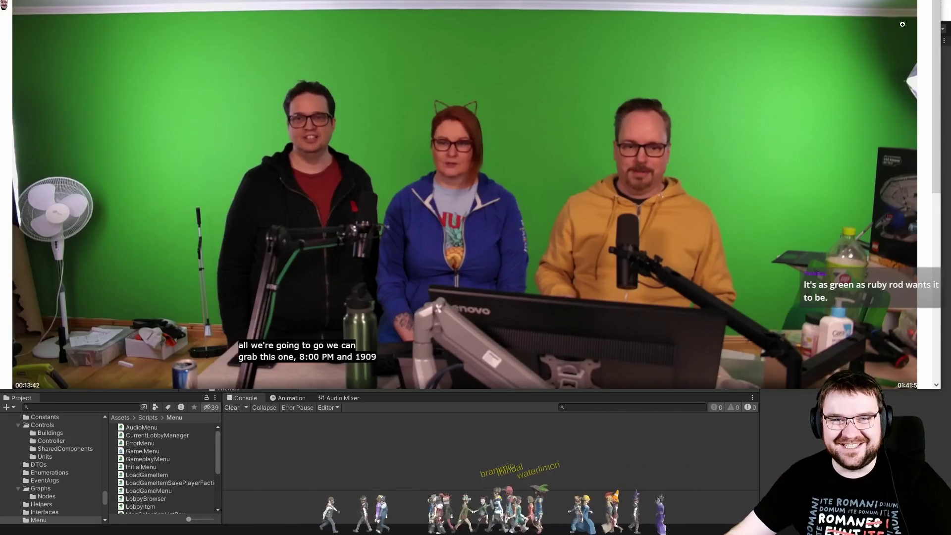
Leave the developers' green-screen video and return to the Unity Editor
{"action": "key", "text": "alt+Tab"}
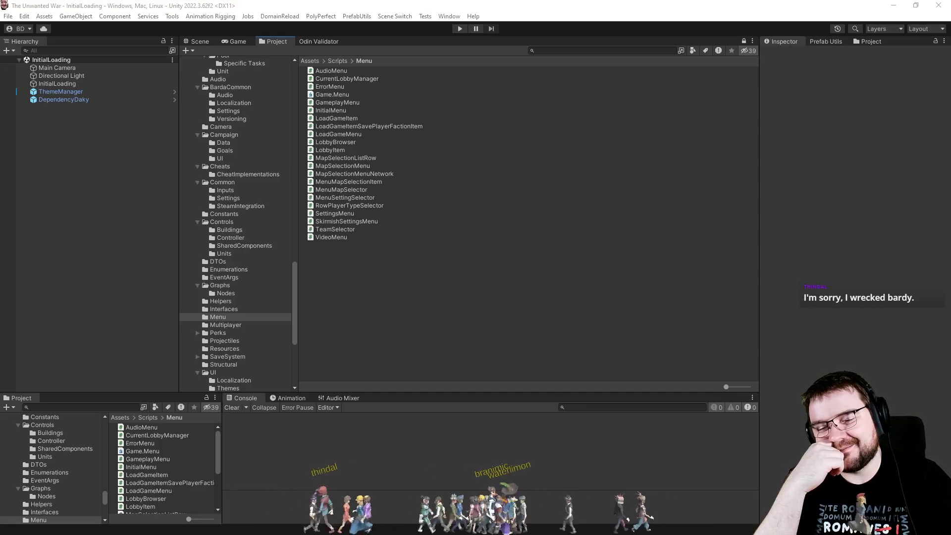
Navigate the lower Project panel from the Menu folder up to Assets/Scripts
{"action": "right_click", "coordinate": [554, 308]}
{"action": "left_click", "coordinate": [509, 306]}
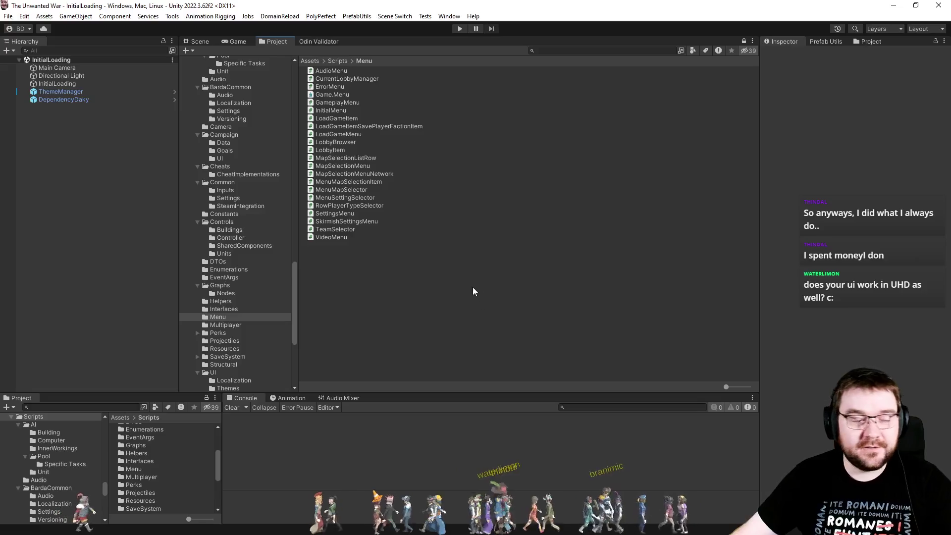
Run the game in Play mode, then review and close the Recorder window from Window > General > Recorder
{"action": "left_click", "coordinate": [460, 28]}
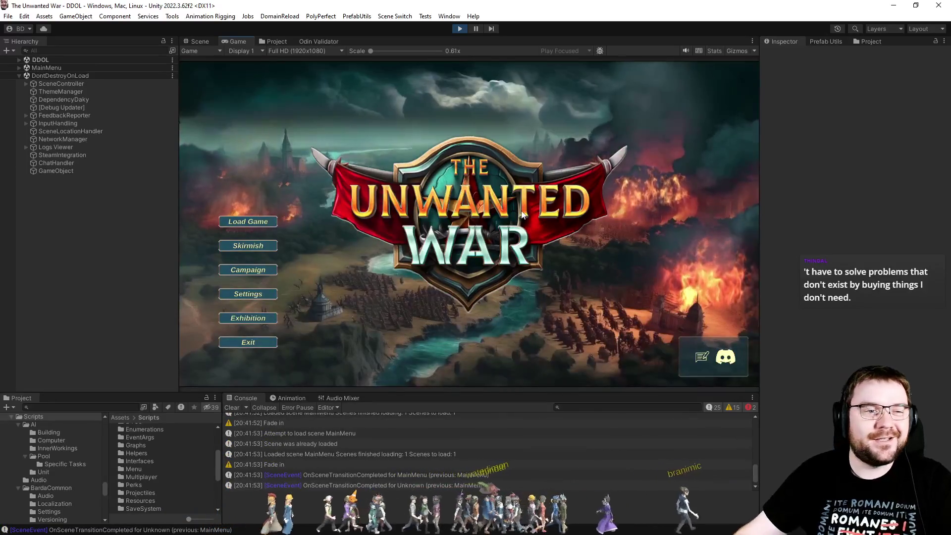
{"action": "left_click", "coordinate": [450, 16]}
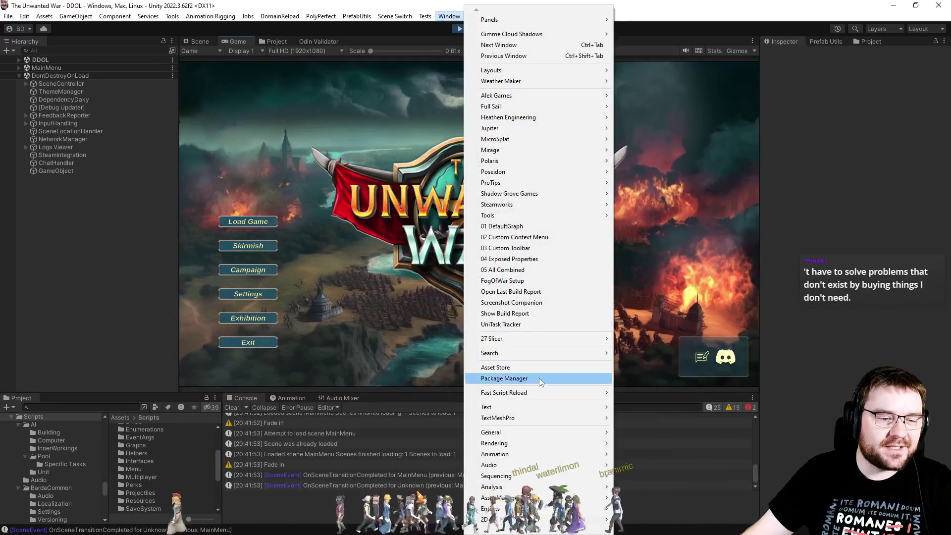
{"action": "mouse_move", "coordinate": [590, 433]}
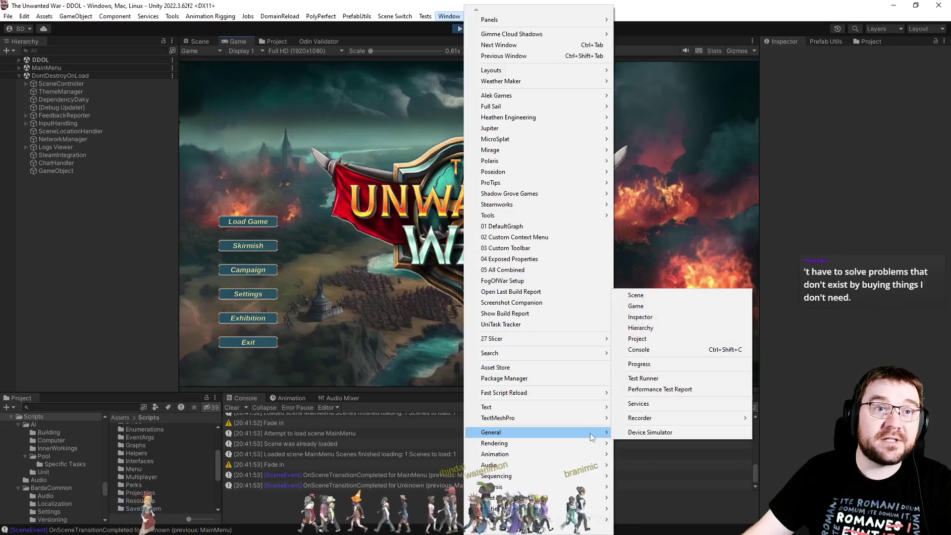
{"action": "mouse_move", "coordinate": [694, 418]}
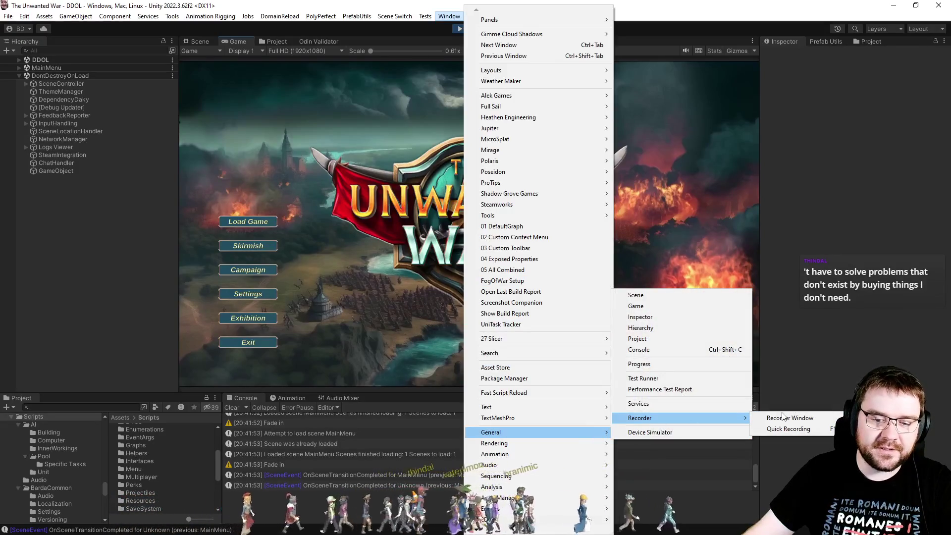
{"action": "left_click", "coordinate": [783, 418]}
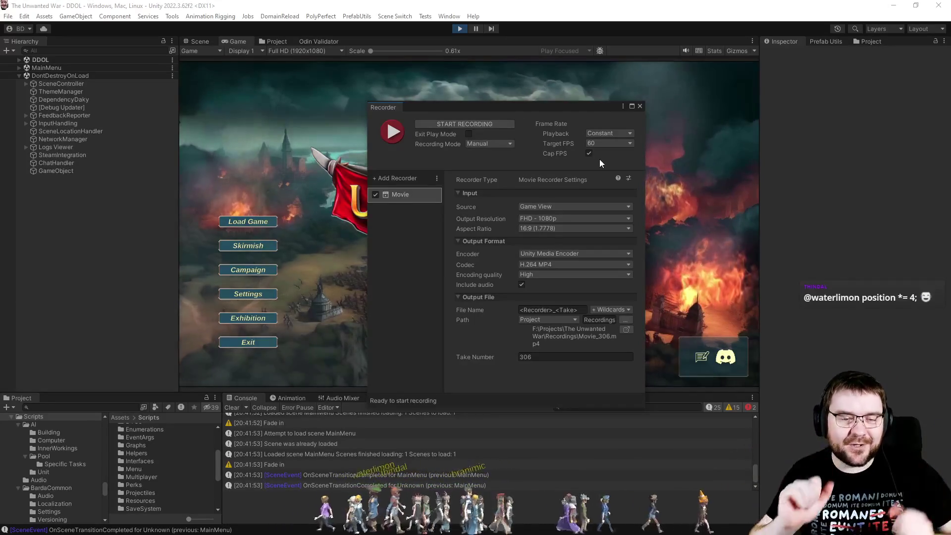
{"action": "left_click", "coordinate": [640, 106]}
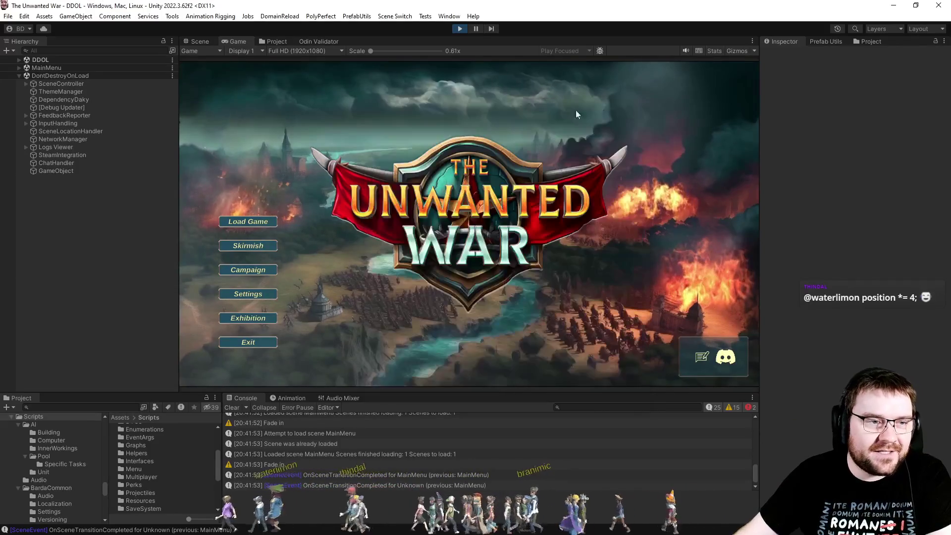
Set the Game view to 4K UHD (3840x2160) and open the game's Skirmish lobby
{"action": "left_click", "coordinate": [342, 51]}
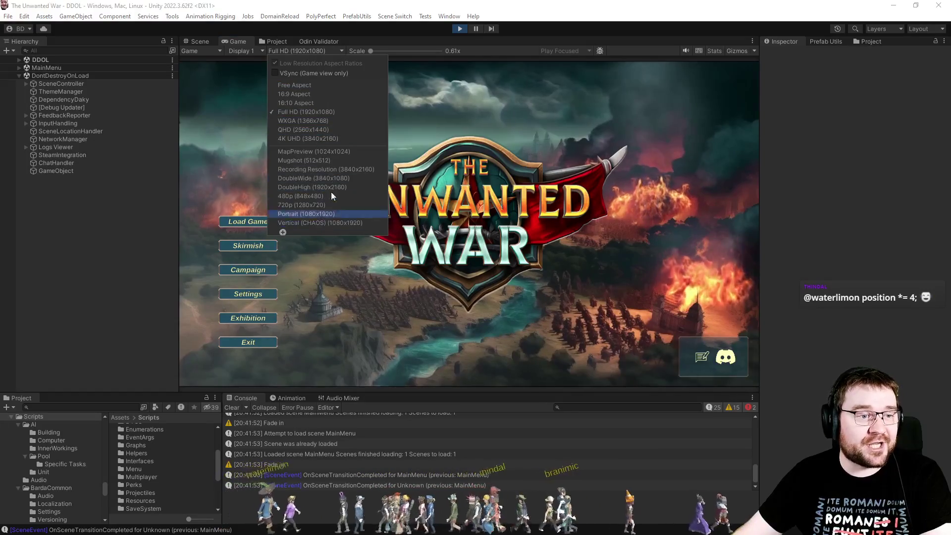
{"action": "left_click", "coordinate": [330, 139]}
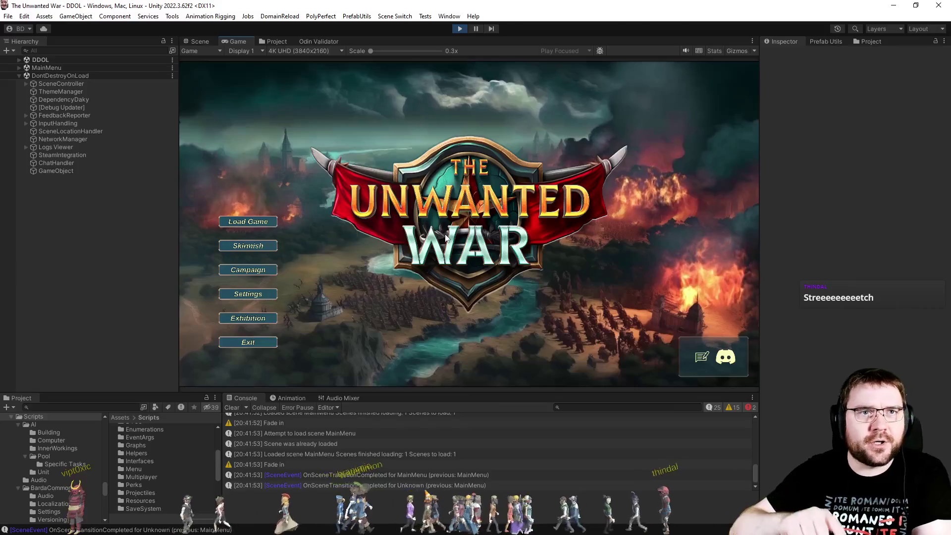
{"action": "left_click", "coordinate": [329, 52]}
{"action": "left_click", "coordinate": [247, 251]}
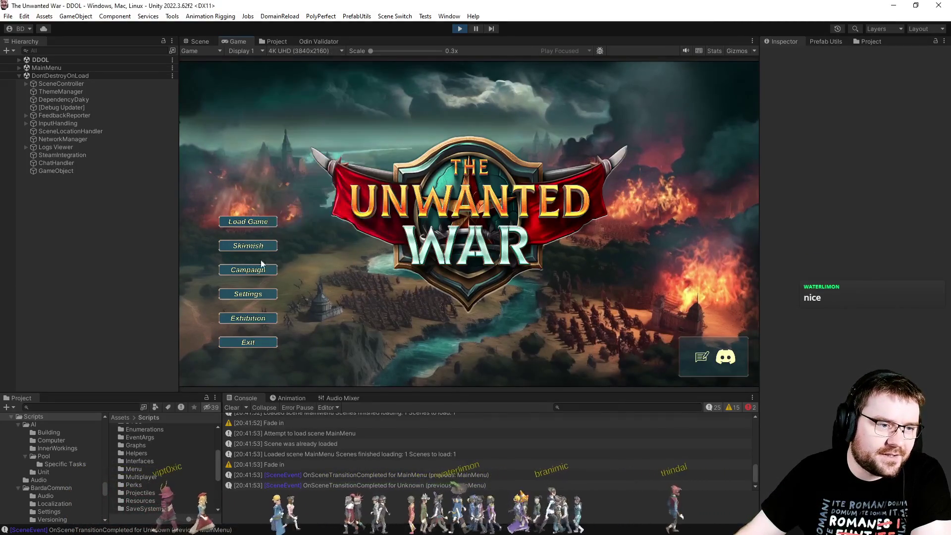
{"action": "left_click", "coordinate": [248, 252]}
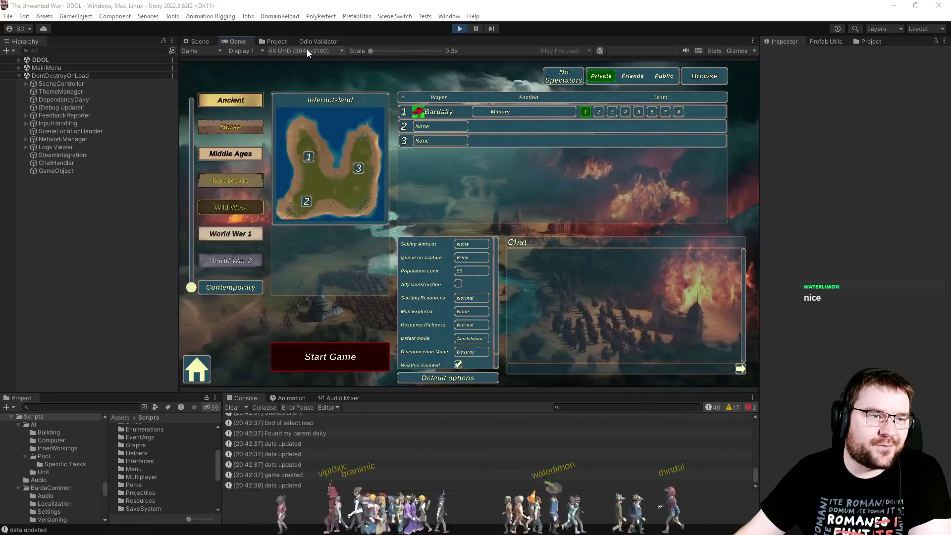
Switch the Game view to DoubleWide (3840x1080) and go home from the Skirmish lobby
{"action": "left_click", "coordinate": [307, 49]}
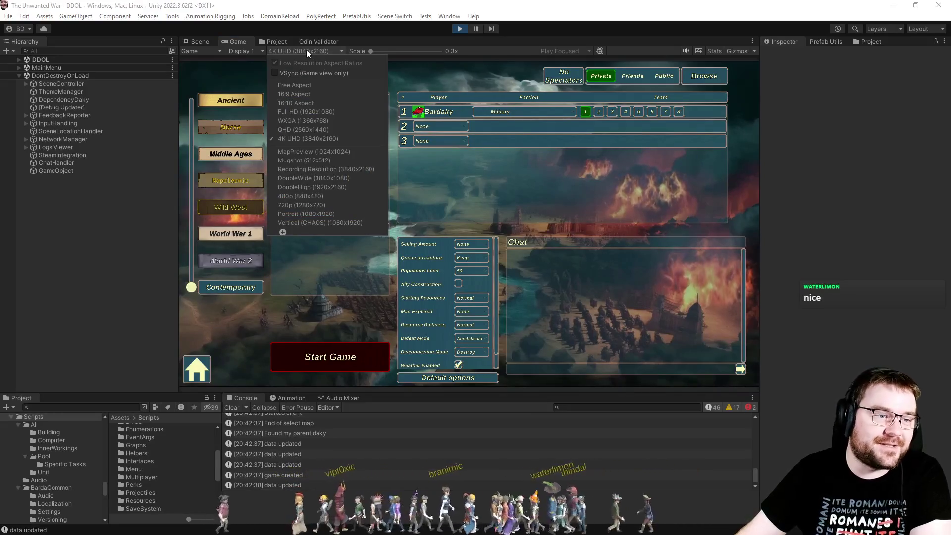
{"action": "left_click", "coordinate": [343, 177]}
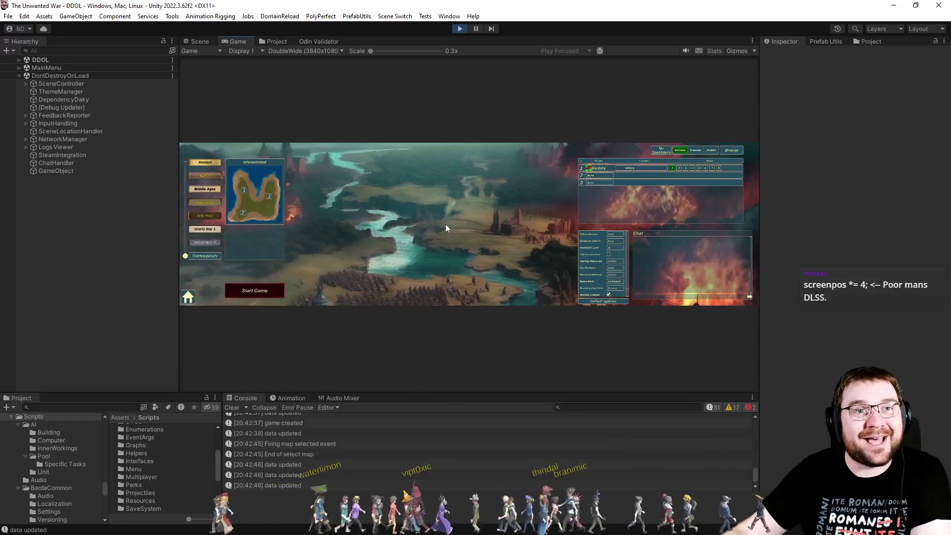
{"action": "left_click", "coordinate": [254, 290]}
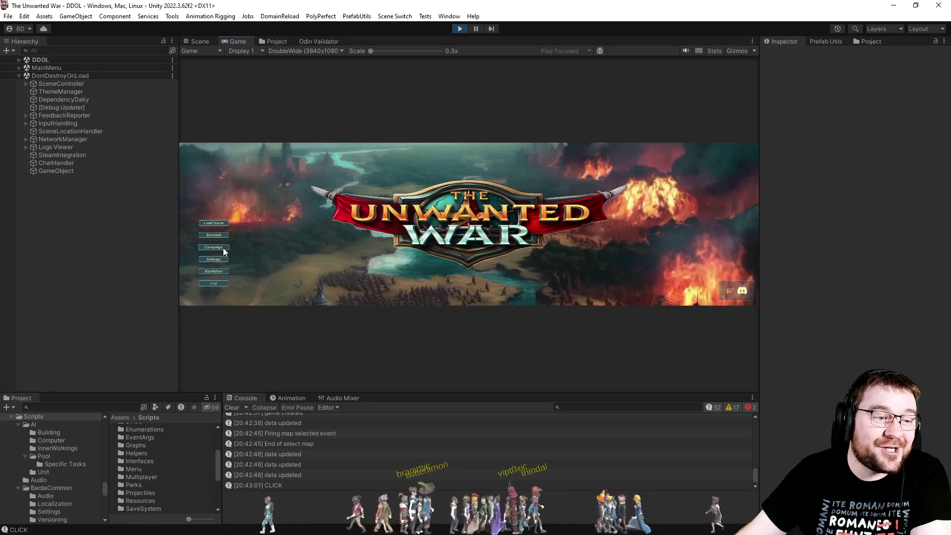
{"action": "left_click", "coordinate": [219, 260]}
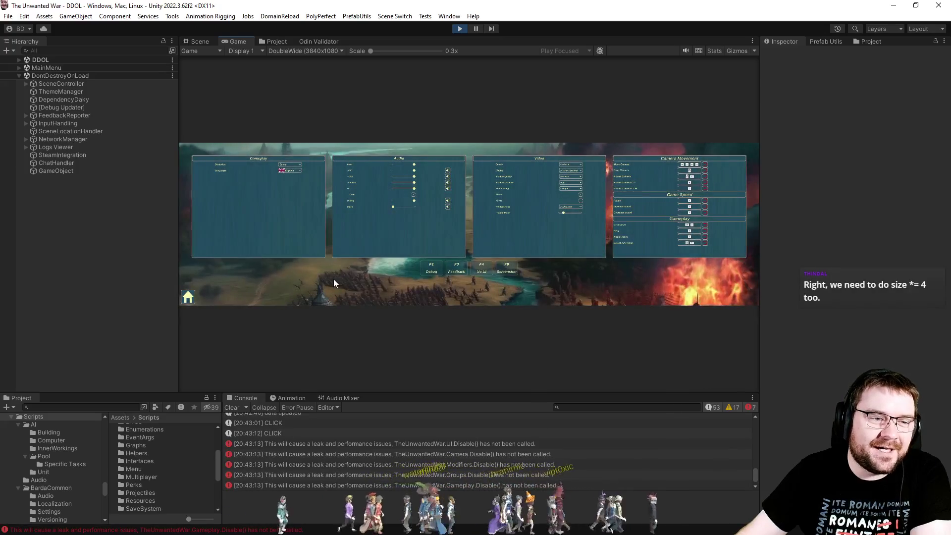
{"action": "left_click", "coordinate": [189, 298]}
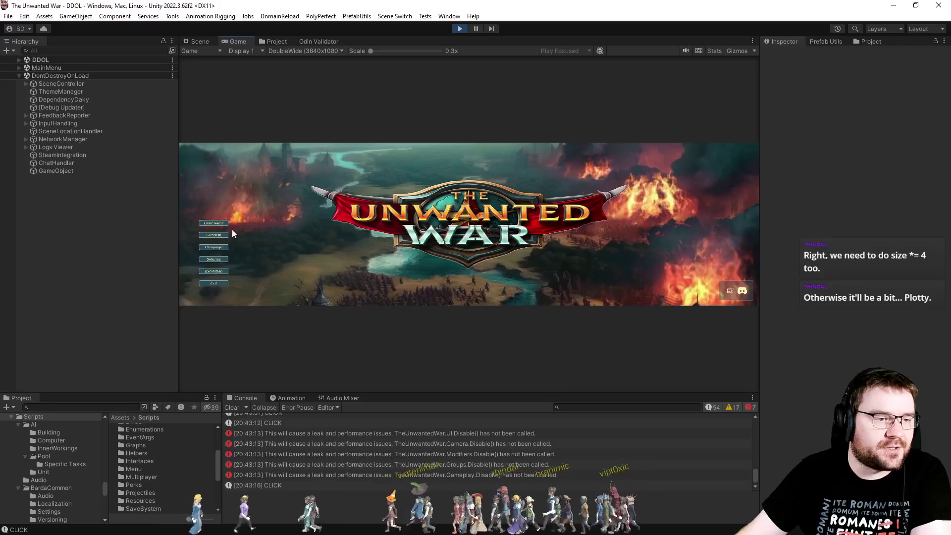
{"action": "left_click", "coordinate": [320, 53]}
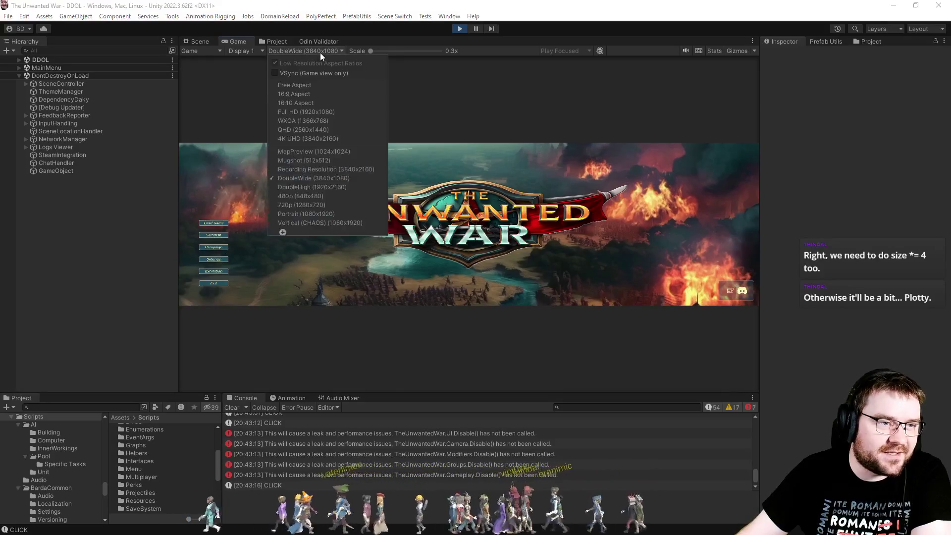
Preview the Game view at DoubleHigh (1920x2160) and reopen the Skirmish lobby
{"action": "left_click", "coordinate": [304, 186]}
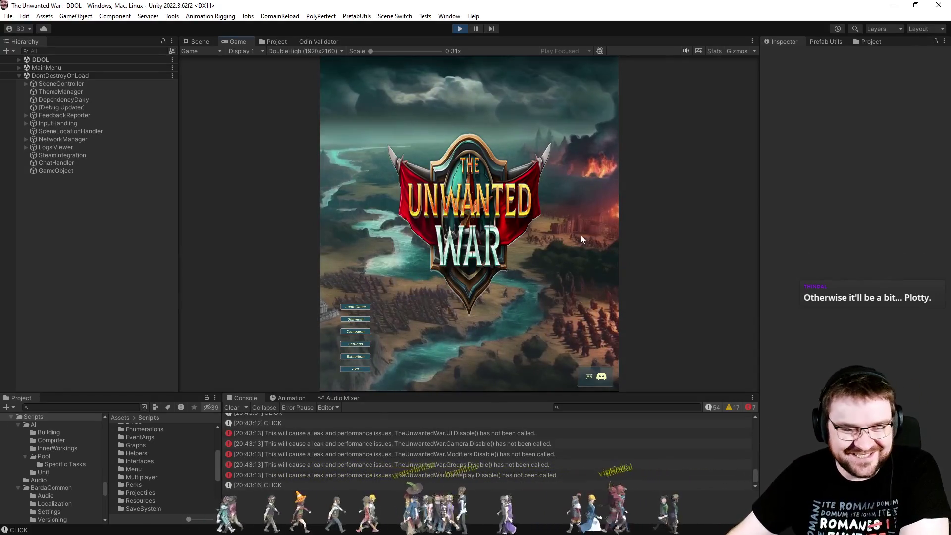
{"action": "left_click", "coordinate": [347, 316]}
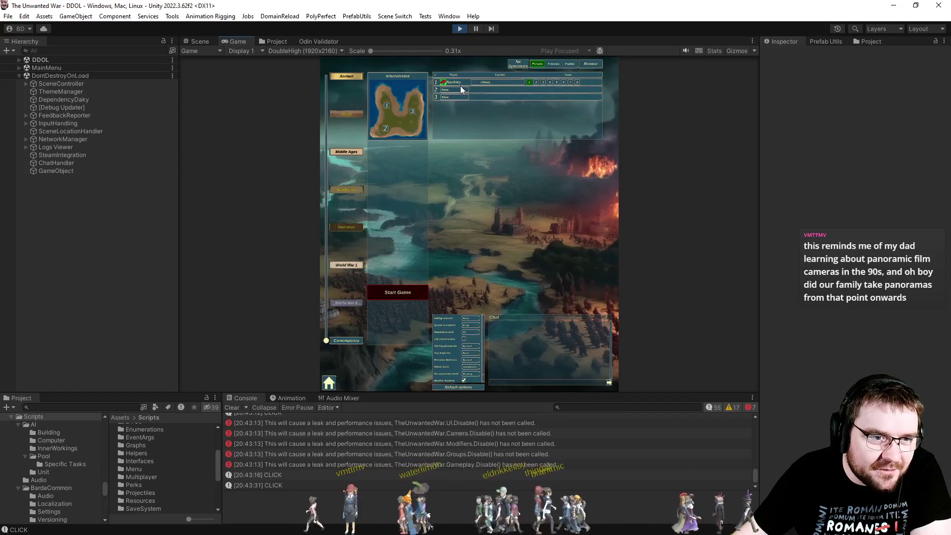
Make slot 2 PC - Effortless, restore default options, uncheck Weather and start the InfernoIsland match
{"action": "left_click", "coordinate": [467, 109]}
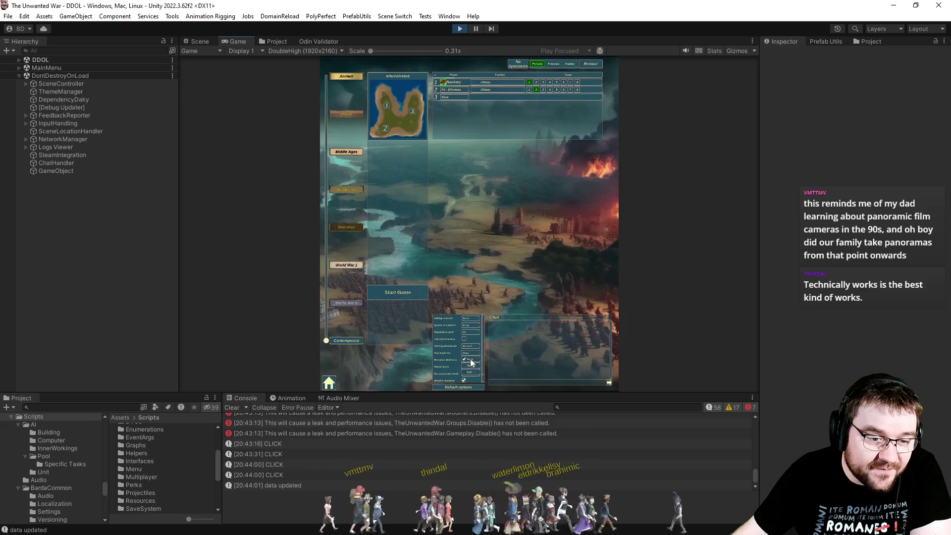
{"action": "left_click", "coordinate": [461, 388]}
{"action": "left_click", "coordinate": [463, 380]}
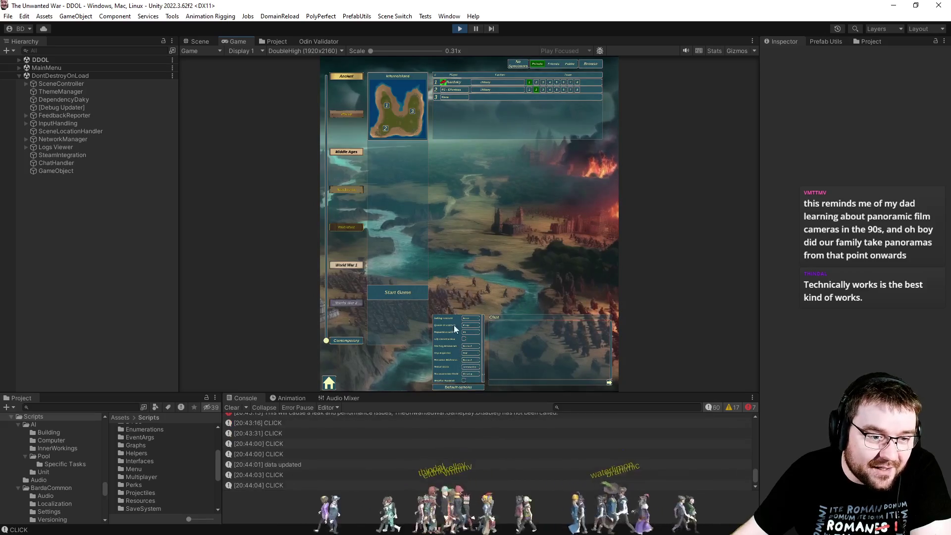
{"action": "left_click", "coordinate": [406, 294]}
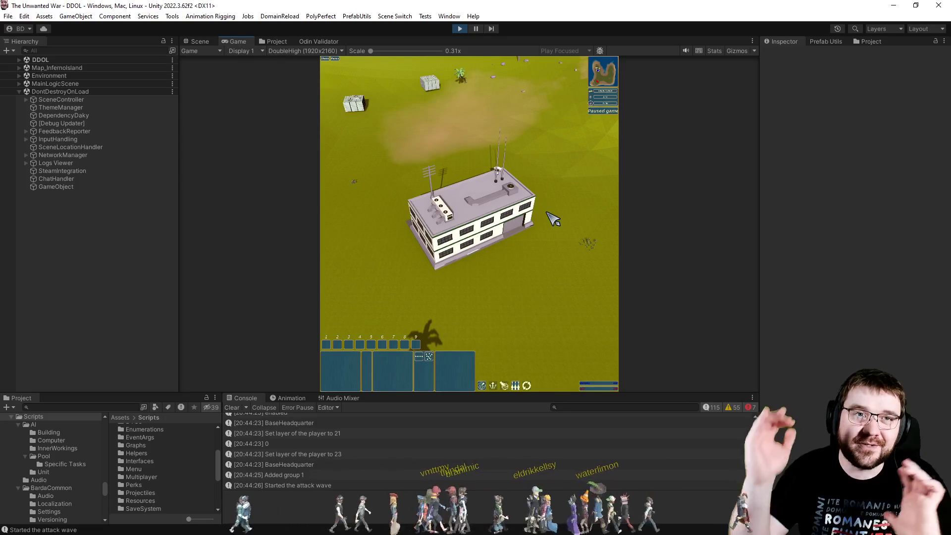
Have a worker place a Factory construction site beside the headquarters
{"action": "left_click_drag", "start_coordinate": [394, 174], "coordinate": [584, 319]}
{"action": "right_click", "coordinate": [530, 255]}
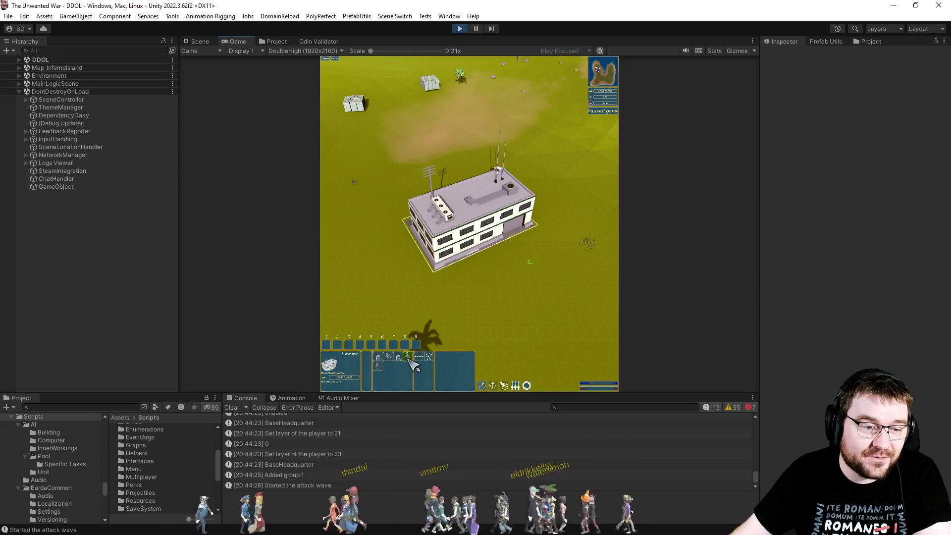
{"action": "left_click", "coordinate": [582, 281]}
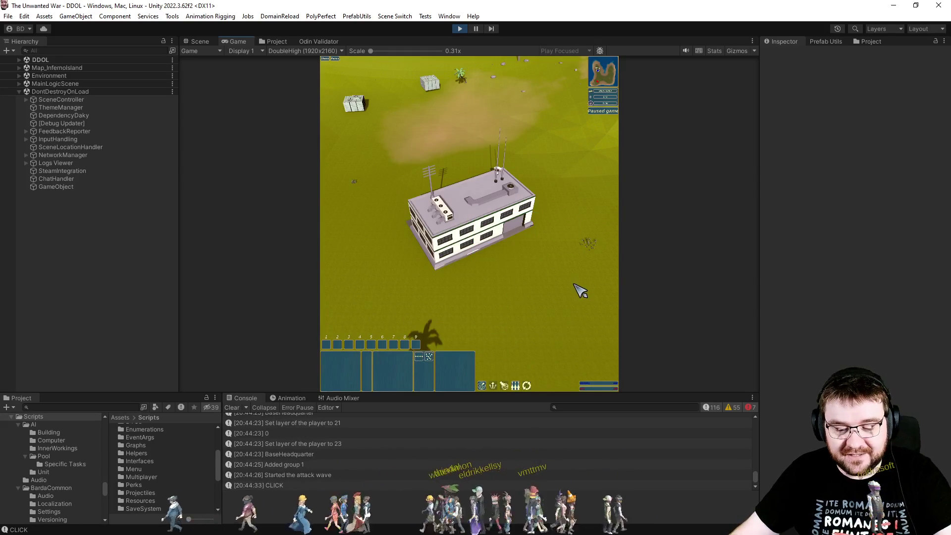
{"action": "left_click_drag", "start_coordinate": [560, 221], "coordinate": [403, 287]}
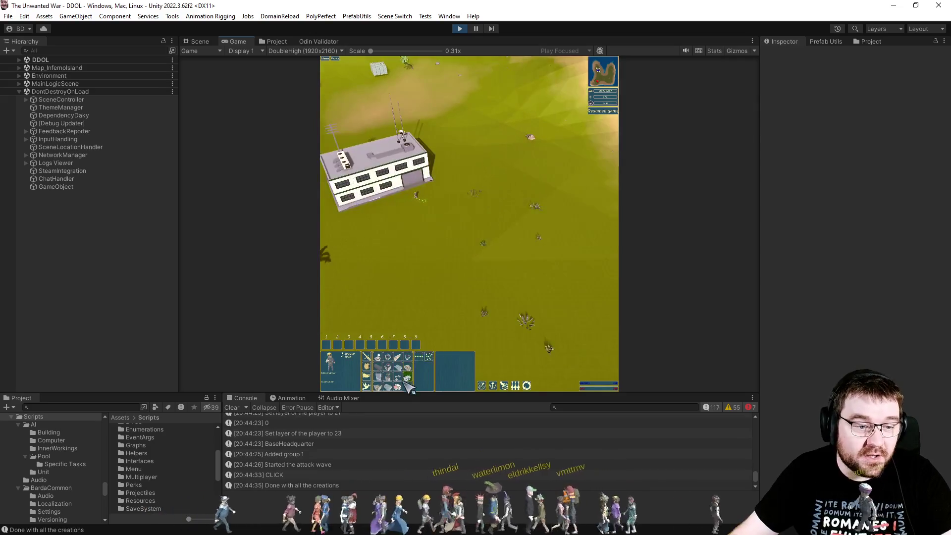
{"action": "left_click", "coordinate": [407, 381]}
{"action": "left_click", "coordinate": [493, 206]}
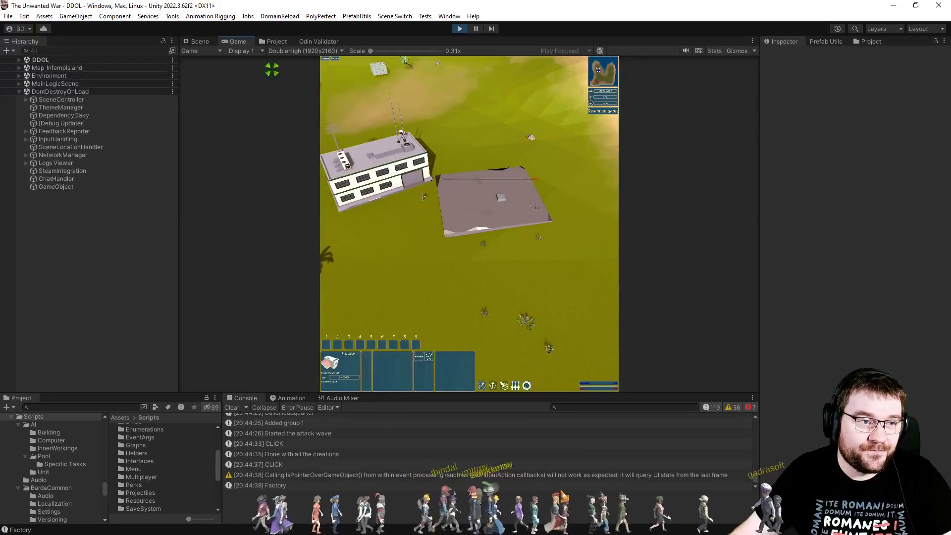
{"action": "left_click", "coordinate": [292, 51]}
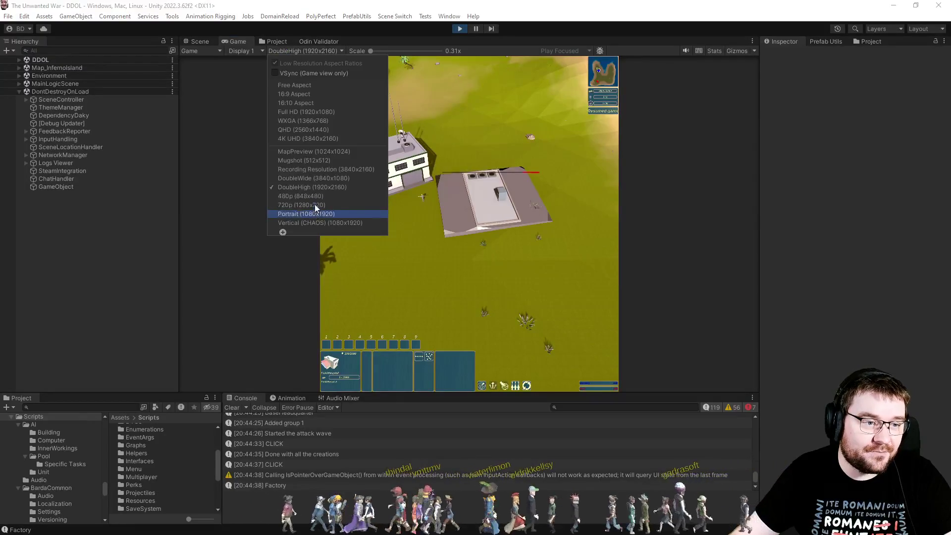
Preview the game at DoubleWide (3840x1080) and zoom in on the HQ and factory
{"action": "left_click", "coordinate": [325, 177]}
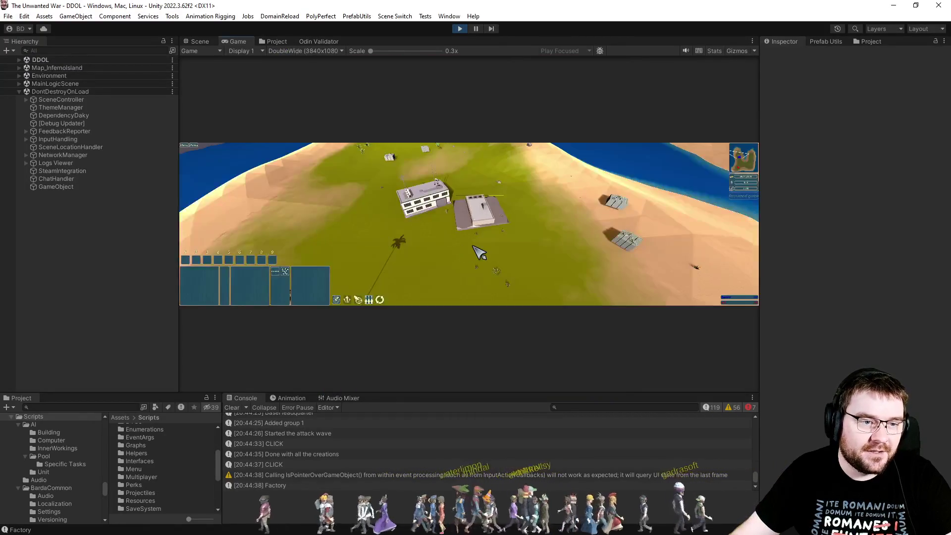
{"action": "scroll", "coordinate": [488, 267], "scroll_direction": "up", "scroll_amount": 3}
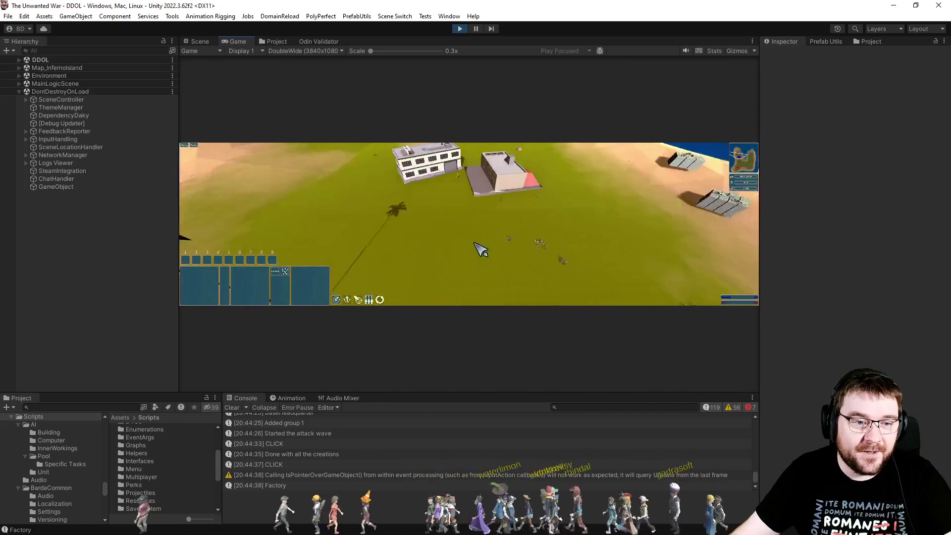
{"action": "scroll", "coordinate": [483, 248], "scroll_direction": "up", "scroll_amount": 3}
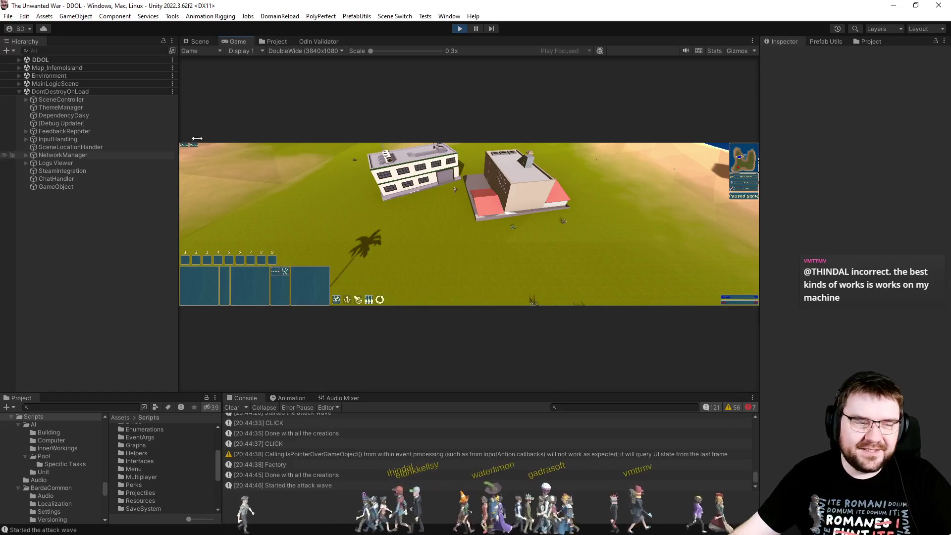
{"action": "left_click", "coordinate": [296, 49]}
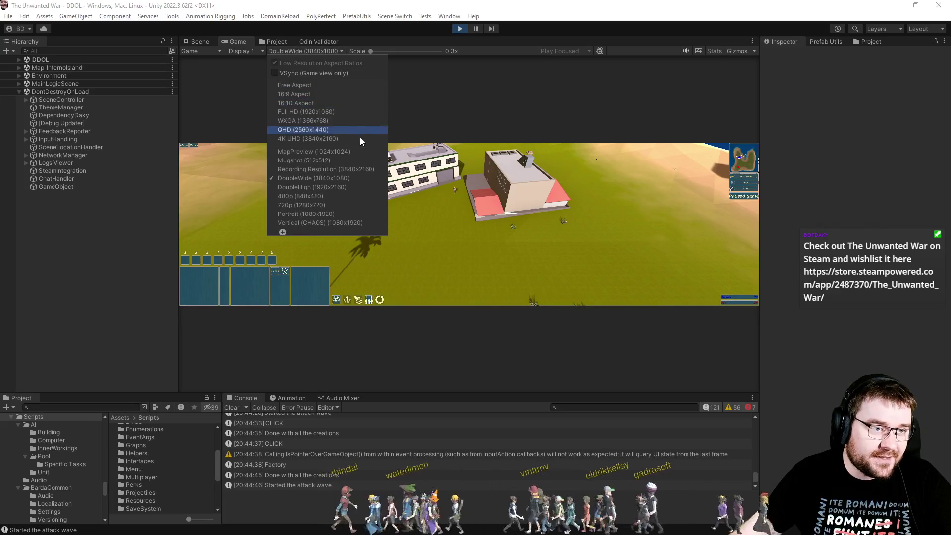
Switch the Game view to 720p (1280x720) and deselect the Contractor unit
{"action": "left_click", "coordinate": [360, 205]}
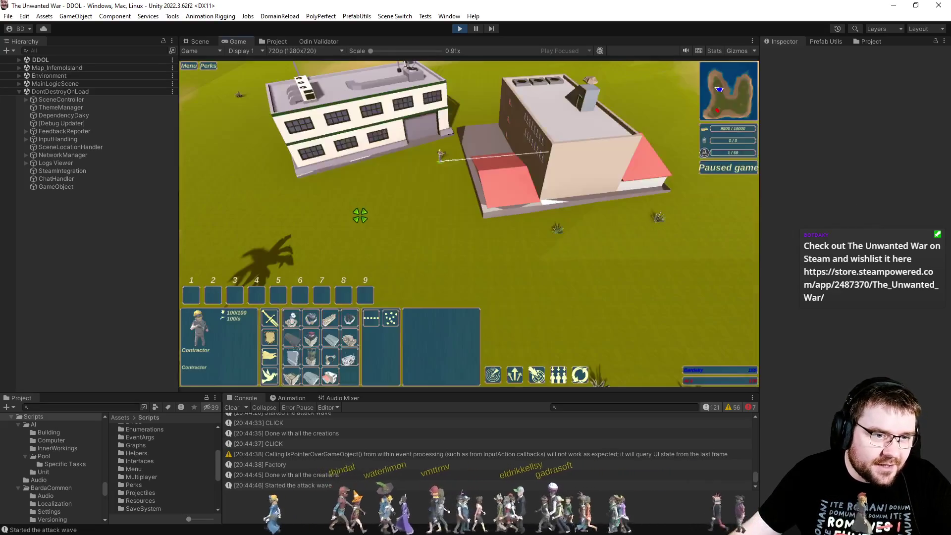
{"action": "left_click", "coordinate": [510, 270]}
{"action": "scroll", "coordinate": [516, 276], "scroll_direction": "up", "scroll_amount": 3}
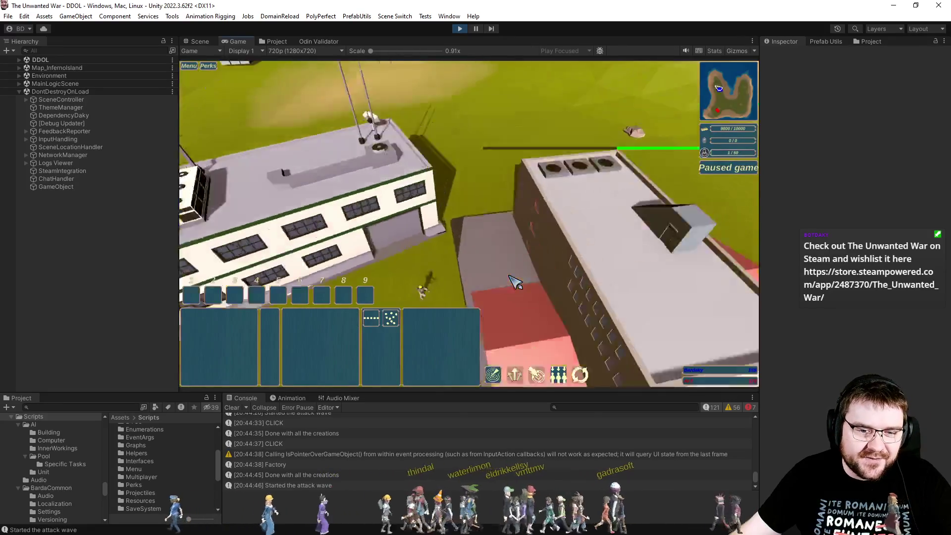
Check the in-game Settings from the pause Menu, then resume the match
{"action": "left_click", "coordinate": [188, 66]}
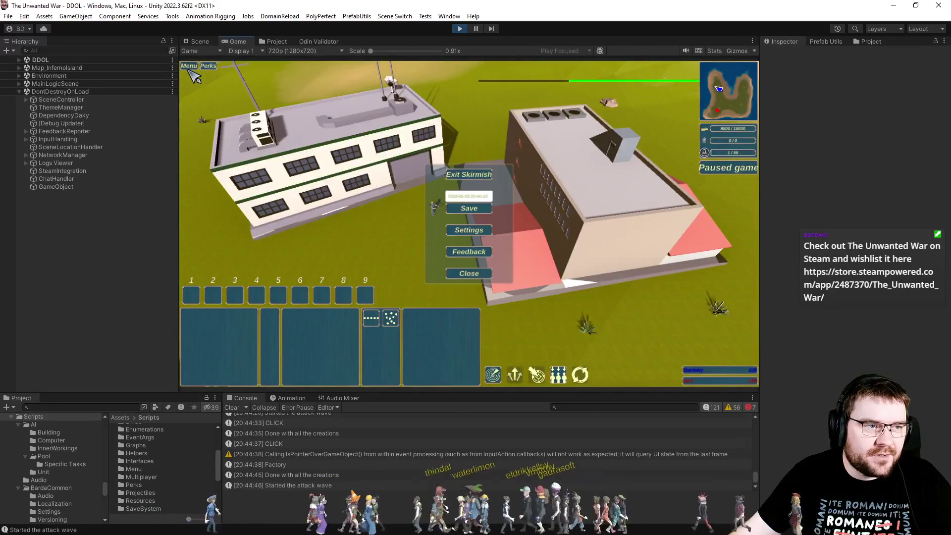
{"action": "left_click", "coordinate": [469, 231]}
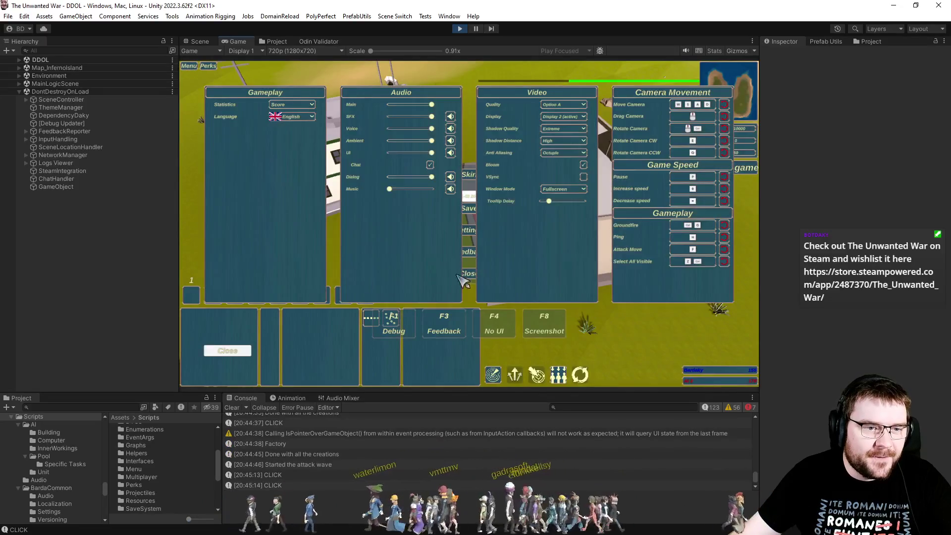
{"action": "left_click", "coordinate": [508, 278]}
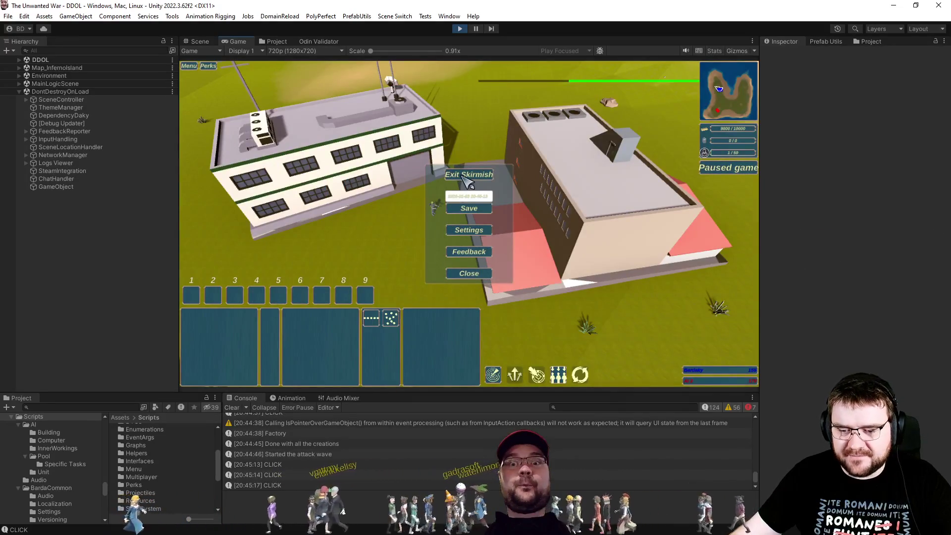
{"action": "left_click", "coordinate": [389, 238]}
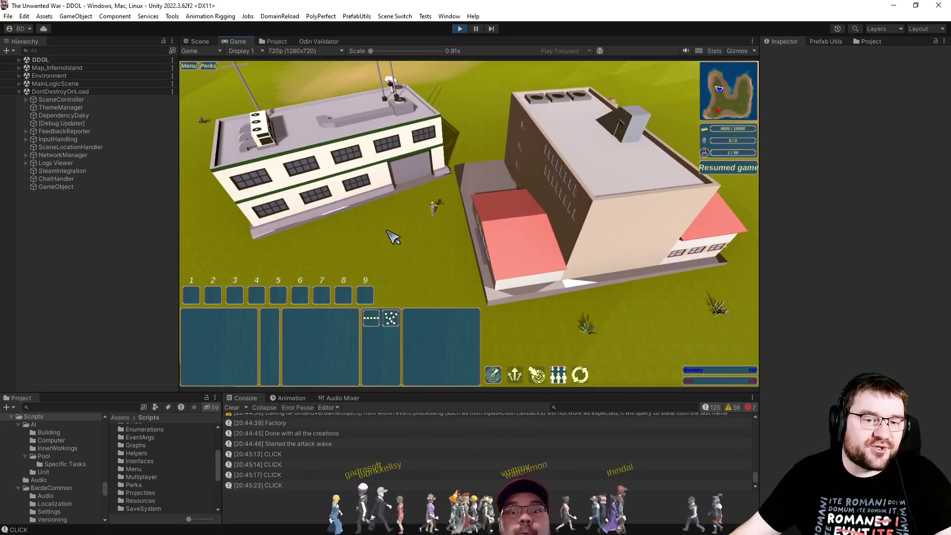
Order two tanks from the FieldHospital
{"action": "scroll", "coordinate": [396, 149], "scroll_direction": "down", "scroll_amount": 3}
{"action": "left_click_drag", "start_coordinate": [399, 116], "coordinate": [582, 267]}
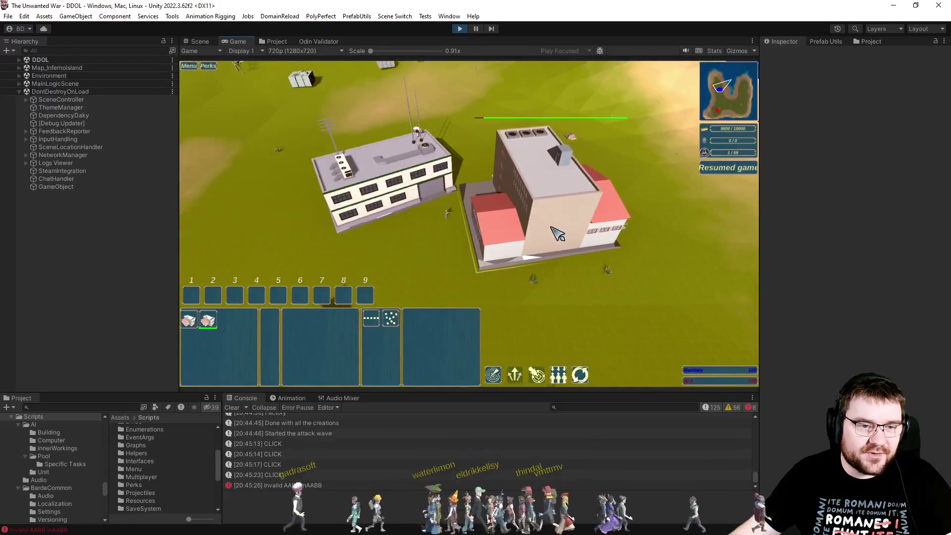
{"action": "key", "text": "s"}
{"action": "left_click", "coordinate": [525, 205]}
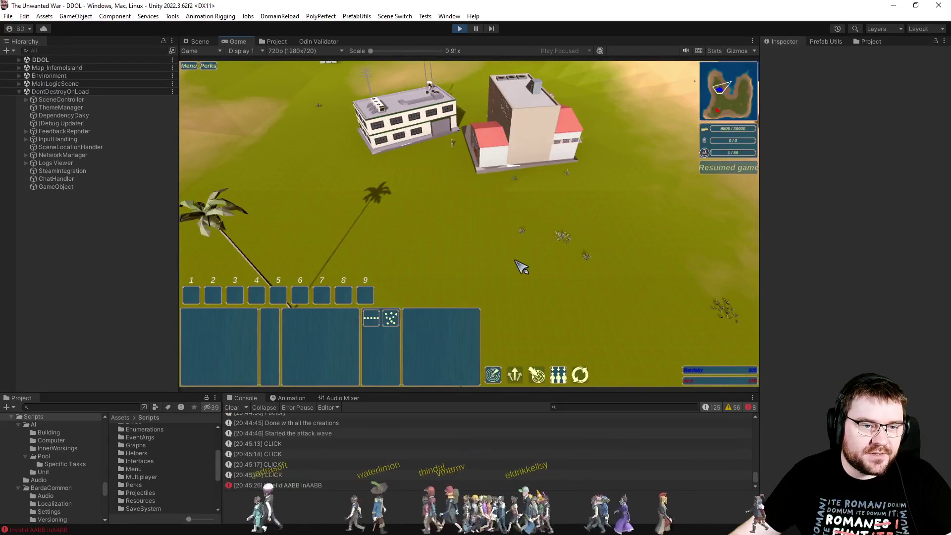
{"action": "left_click", "coordinate": [515, 154]}
{"action": "key", "text": "d"}
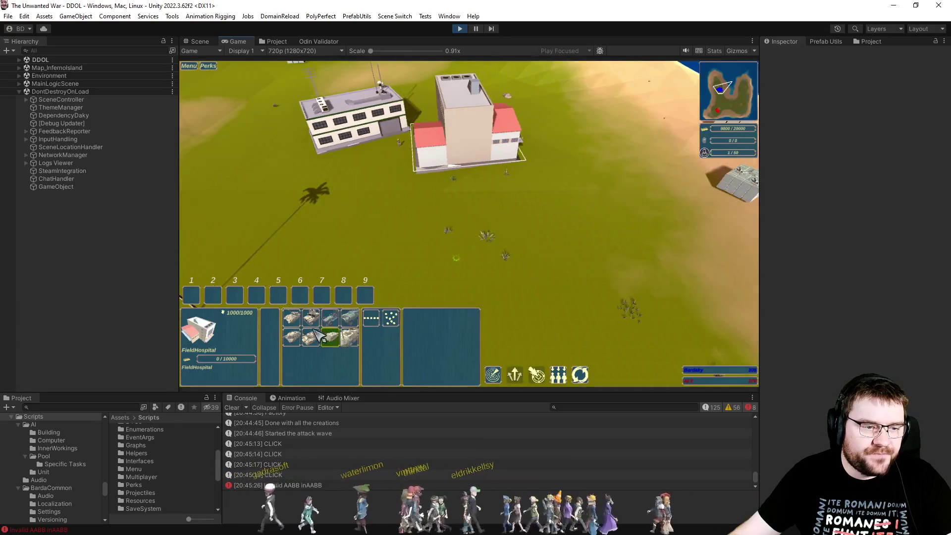
{"action": "left_click", "coordinate": [292, 322]}
{"action": "left_click", "coordinate": [532, 253]}
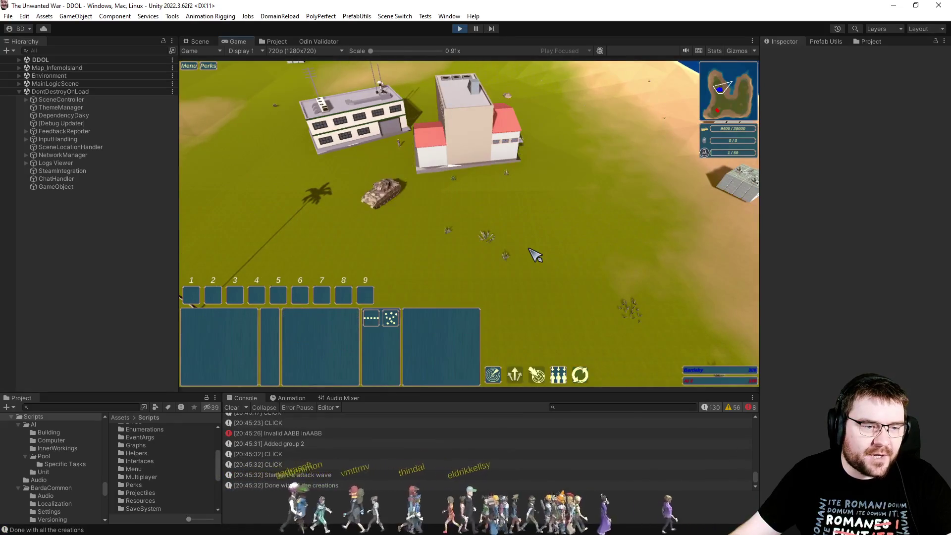
Assign both new tanks to control group 1 with Ctrl+1, then deselect them
{"action": "left_click_drag", "start_coordinate": [334, 160], "coordinate": [622, 259]}
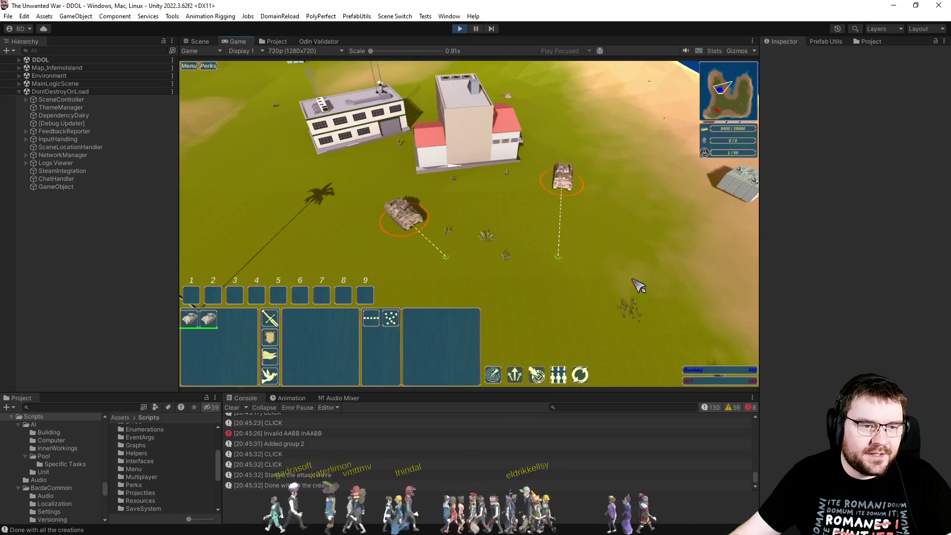
{"action": "key", "text": "ctrl+1"}
{"action": "key", "text": "s"}
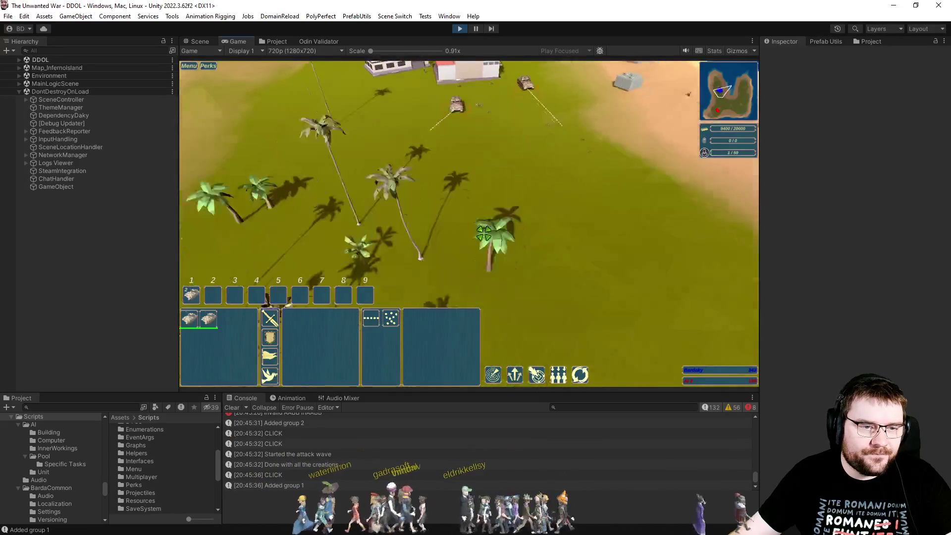
{"action": "key", "text": "s"}
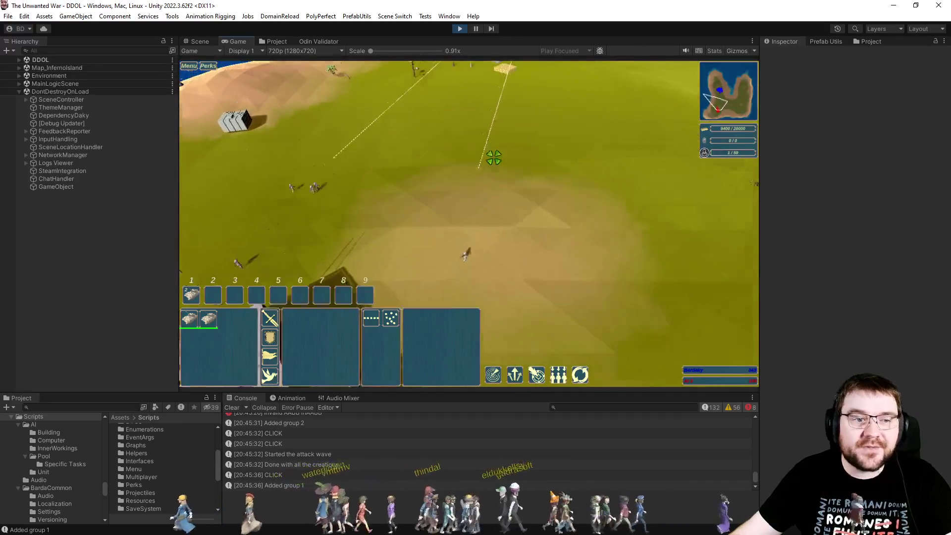
{"action": "left_click", "coordinate": [545, 151]}
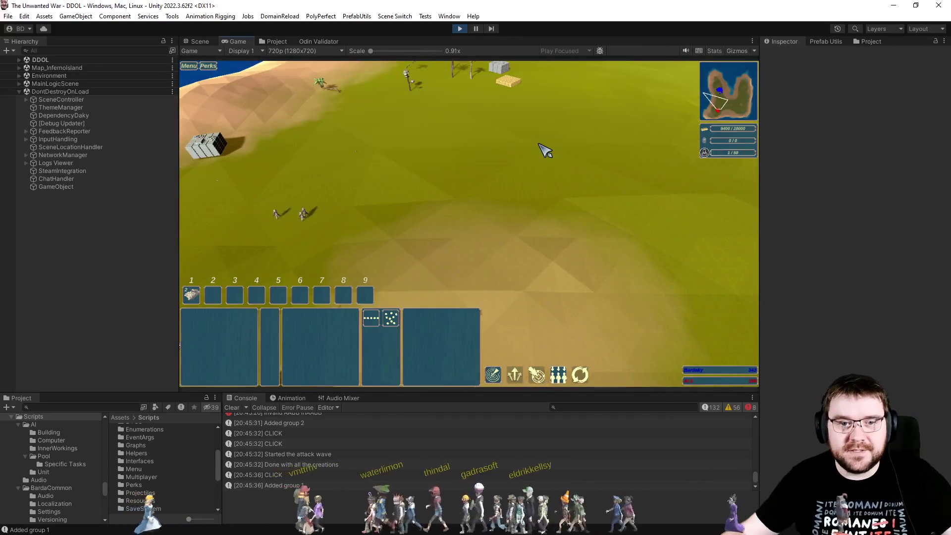
Cycle the Game view through 480p, DoubleWide (3840x1080) and DoubleHigh (1920x2160)
{"action": "left_click", "coordinate": [325, 52]}
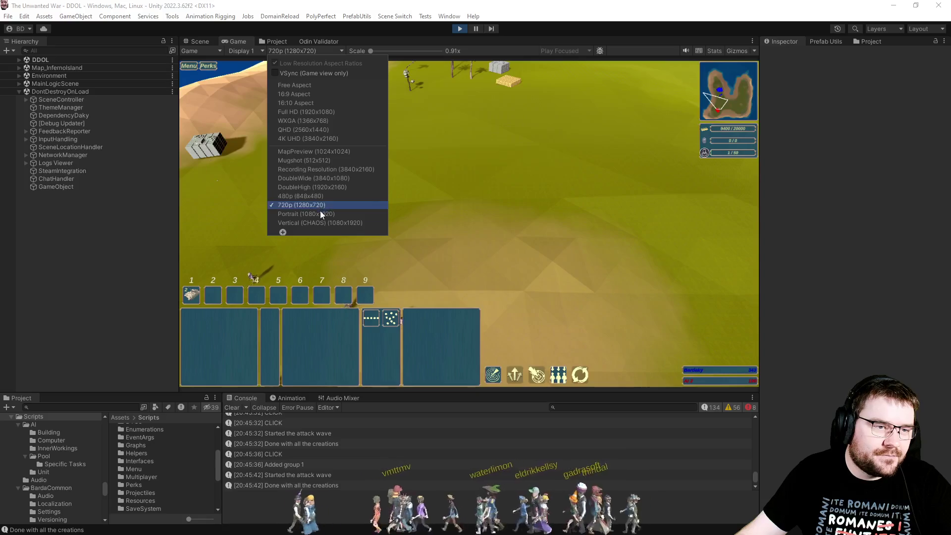
{"action": "left_click", "coordinate": [322, 197]}
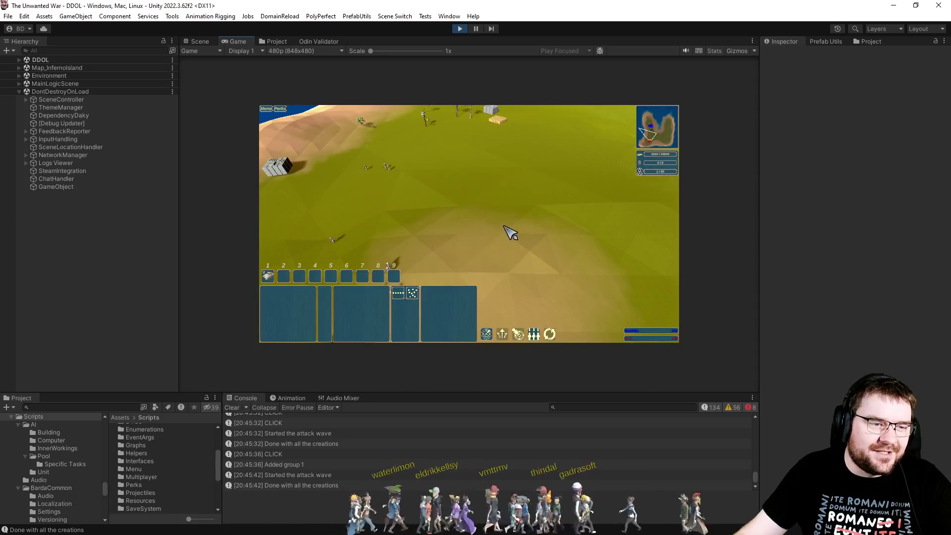
{"action": "left_click", "coordinate": [315, 50]}
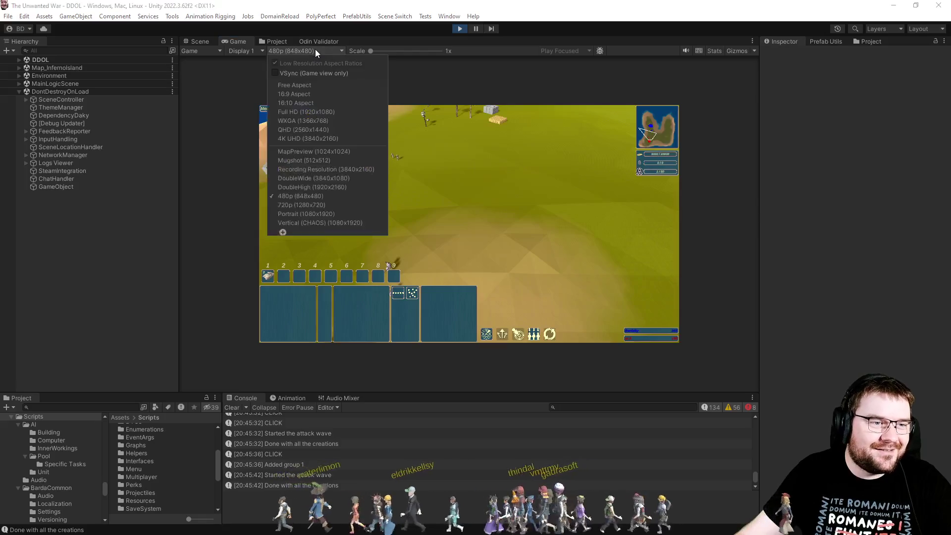
{"action": "left_click", "coordinate": [330, 177]}
{"action": "scroll", "coordinate": [465, 257], "scroll_direction": "up", "scroll_amount": 5}
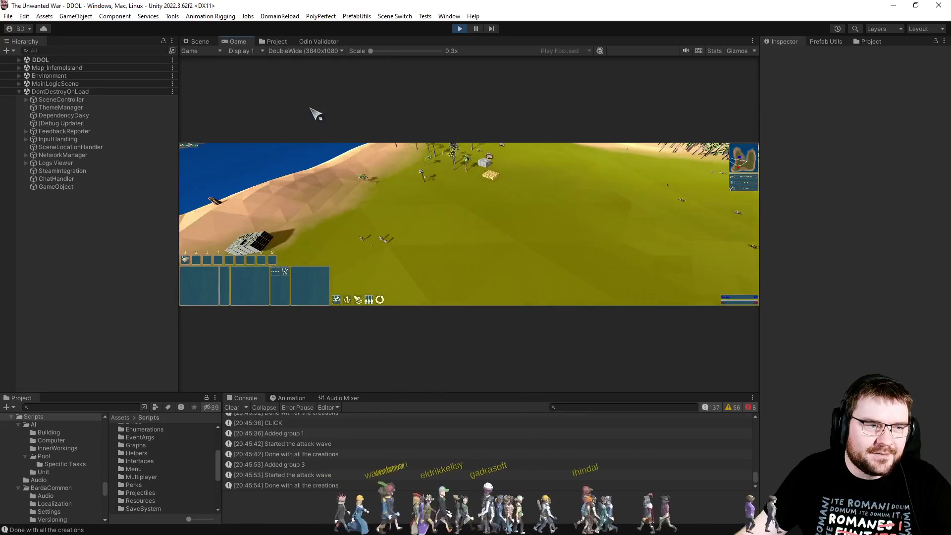
{"action": "left_click", "coordinate": [286, 52]}
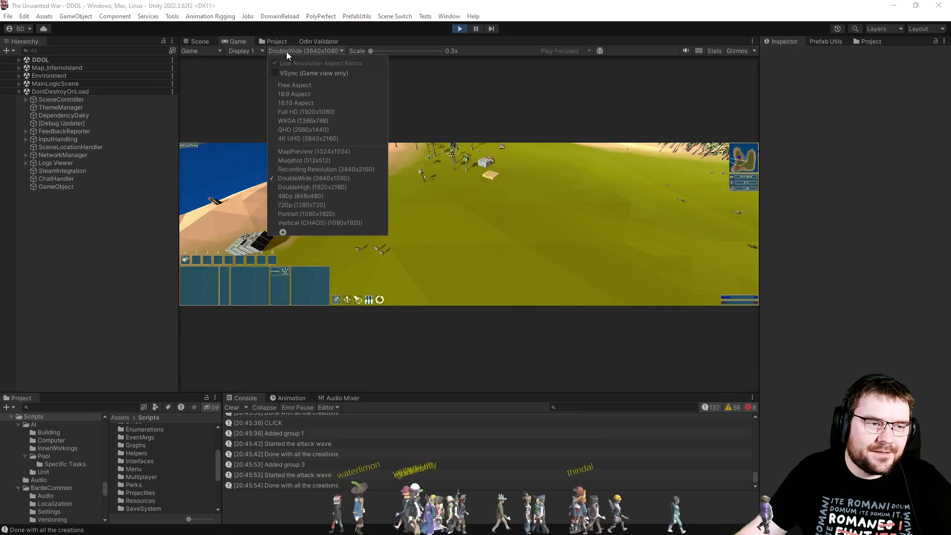
{"action": "left_click", "coordinate": [319, 188]}
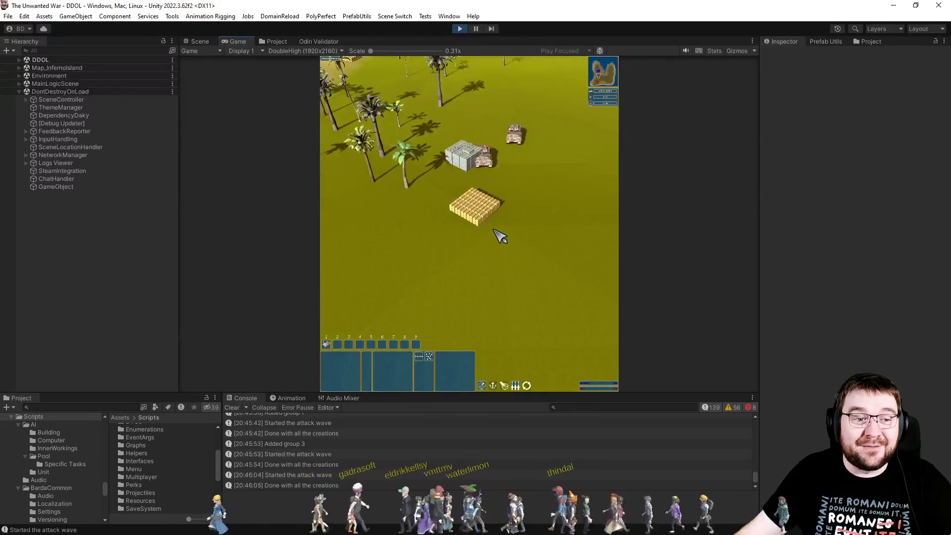
Select the right-hand tank, move it toward the enemy infantry, then deselect it
{"action": "left_click", "coordinate": [554, 211]}
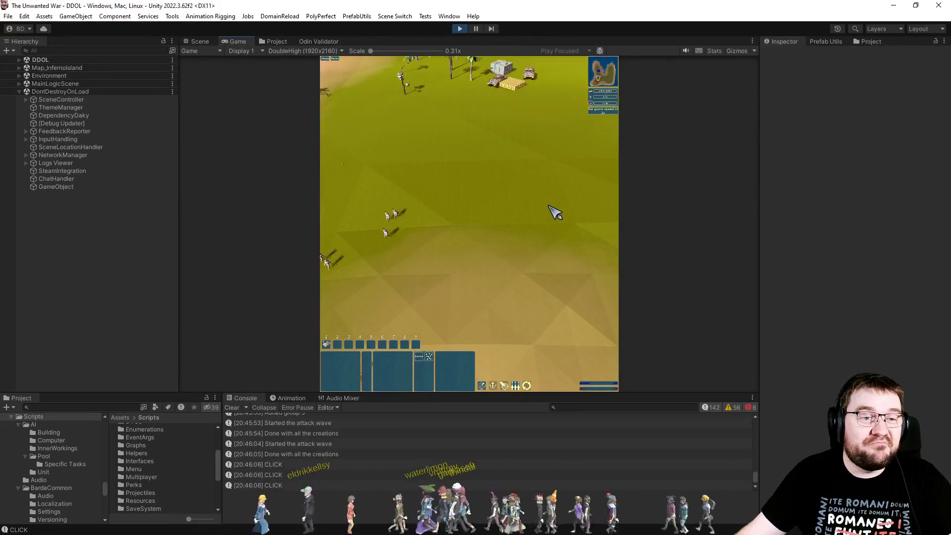
{"action": "left_click", "coordinate": [554, 212]}
{"action": "left_click", "coordinate": [554, 212]}
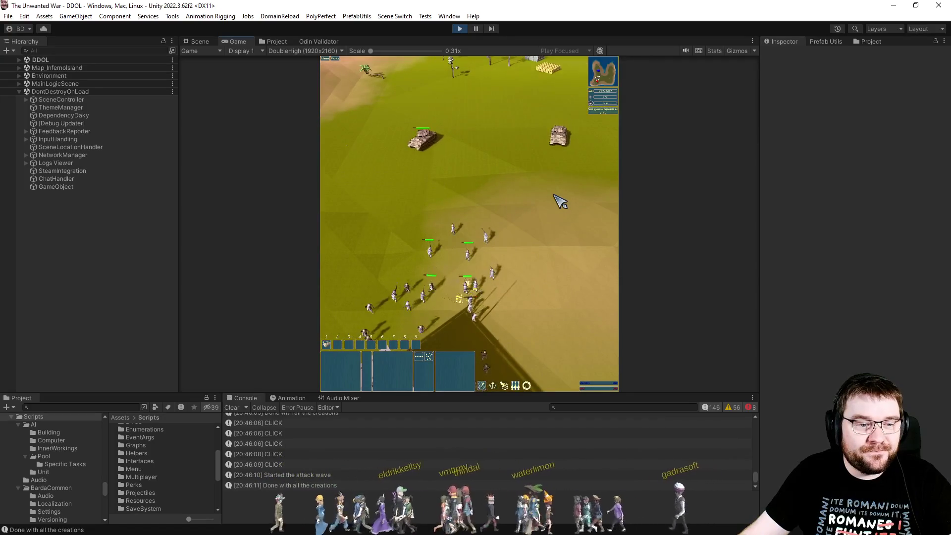
{"action": "left_click", "coordinate": [545, 142]}
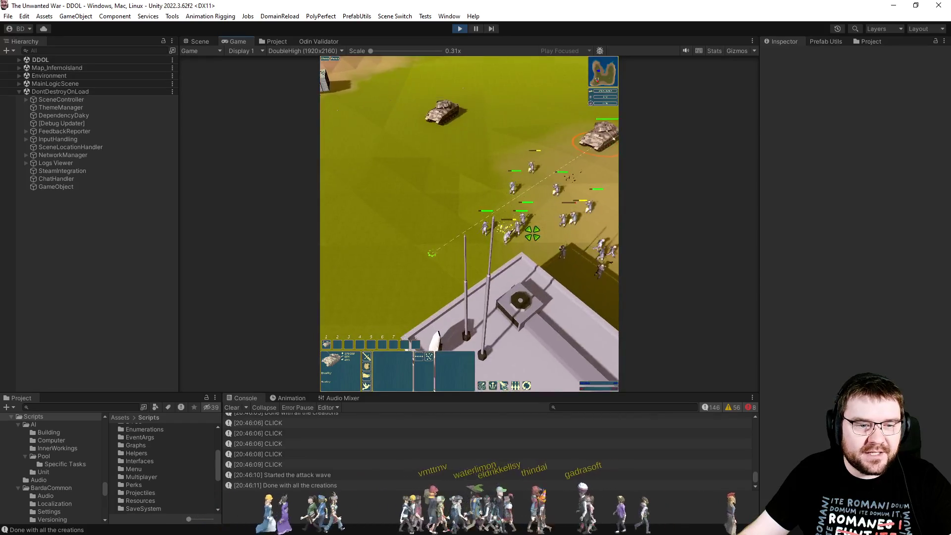
{"action": "right_click", "coordinate": [462, 264]}
{"action": "right_click", "coordinate": [515, 260]}
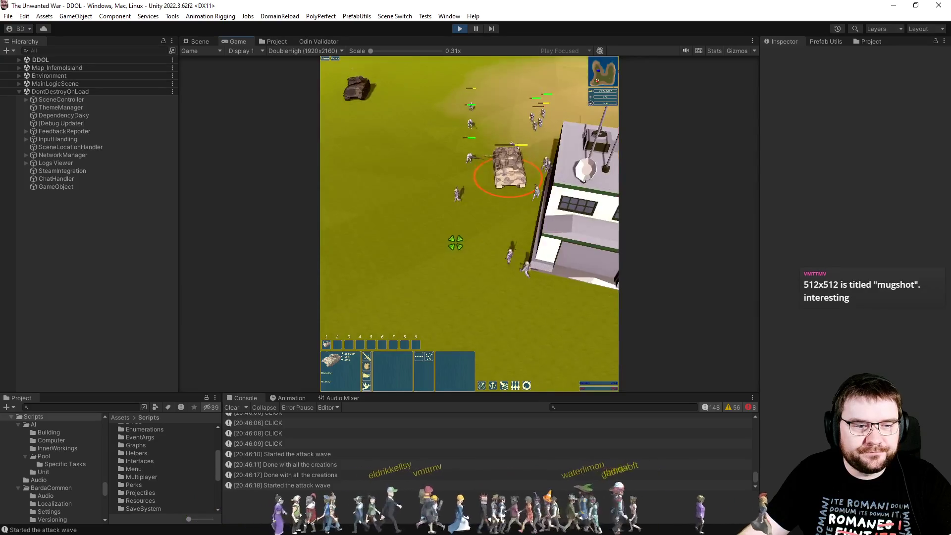
{"action": "left_click", "coordinate": [426, 200]}
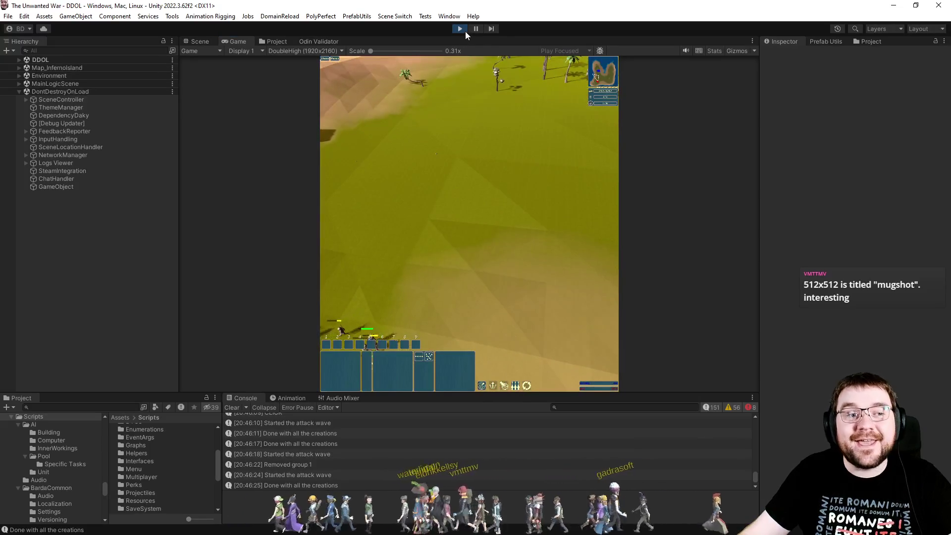
Exit play mode and bring up the Project asset folders
{"action": "left_click", "coordinate": [460, 29]}
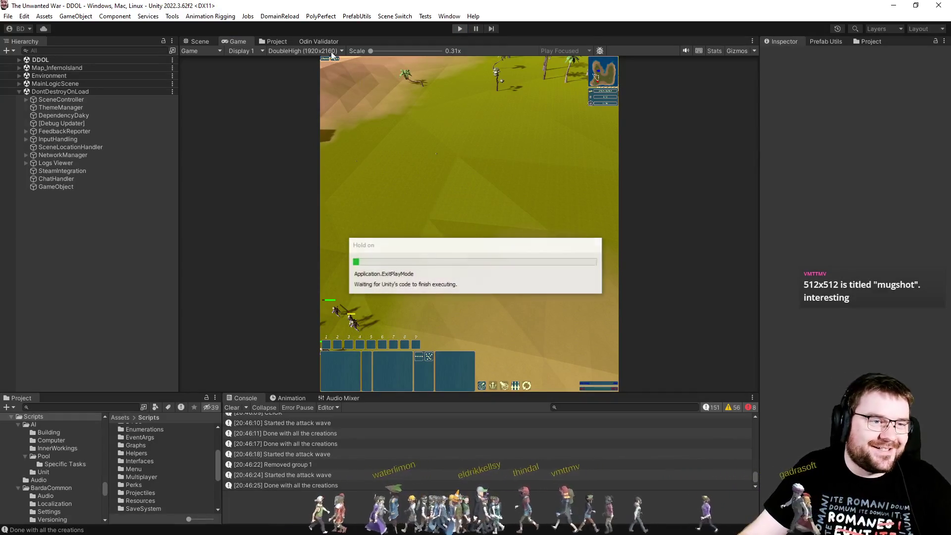
{"action": "left_click", "coordinate": [277, 42]}
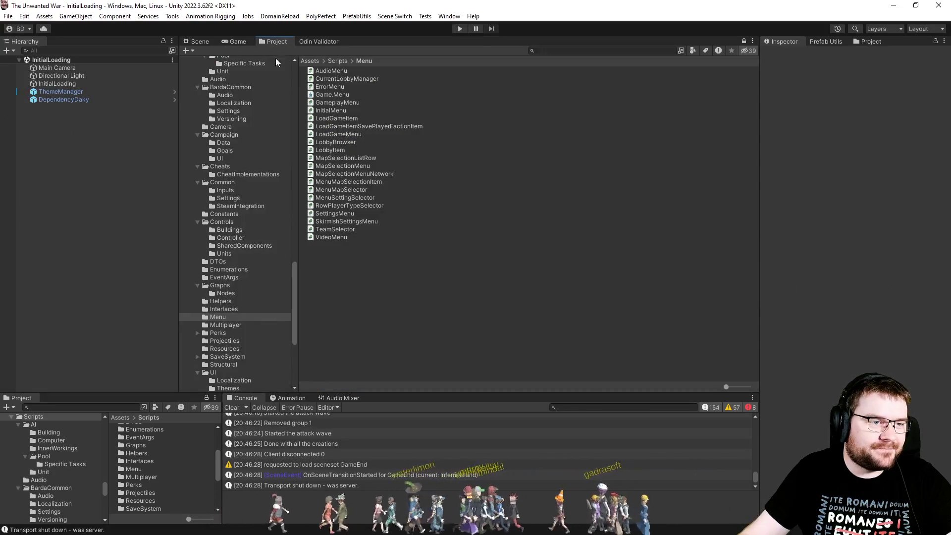
{"action": "scroll", "coordinate": [232, 195], "scroll_direction": "up", "scroll_amount": 15}
{"action": "scroll", "coordinate": [228, 194], "scroll_direction": "down", "scroll_amount": 6}
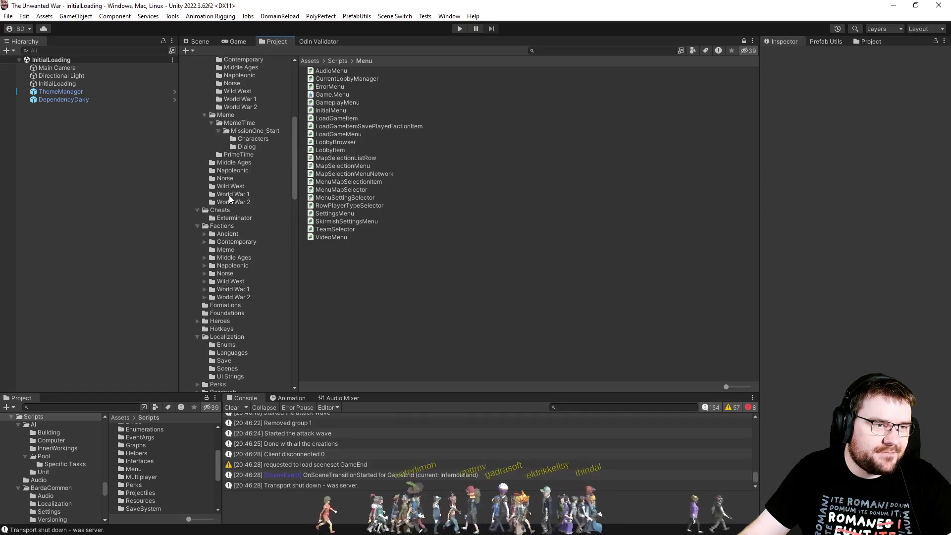
Expand Units > Wild West > Outlaws > Desperado and select img_Desperado
{"action": "left_click", "coordinate": [201, 198]}
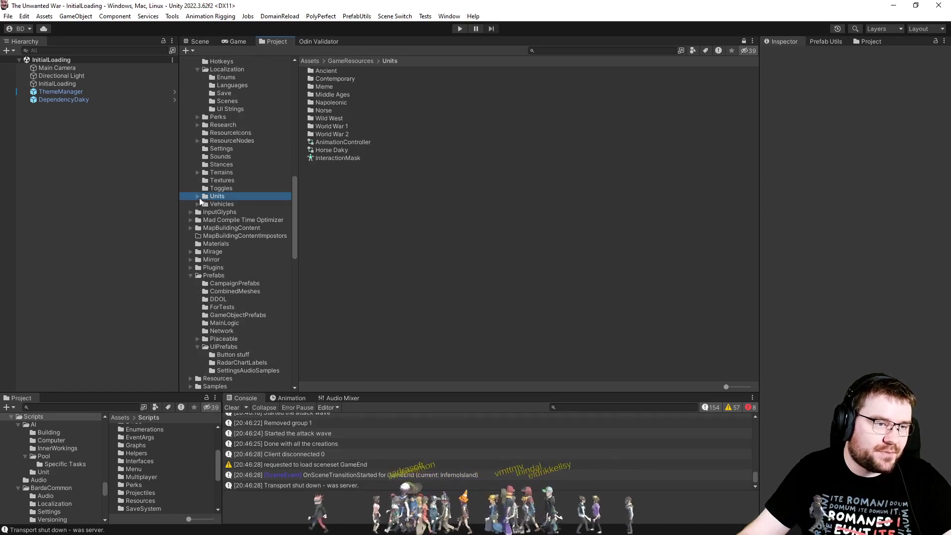
{"action": "left_click", "coordinate": [197, 196]}
{"action": "left_click", "coordinate": [204, 251]}
{"action": "left_click", "coordinate": [244, 307]}
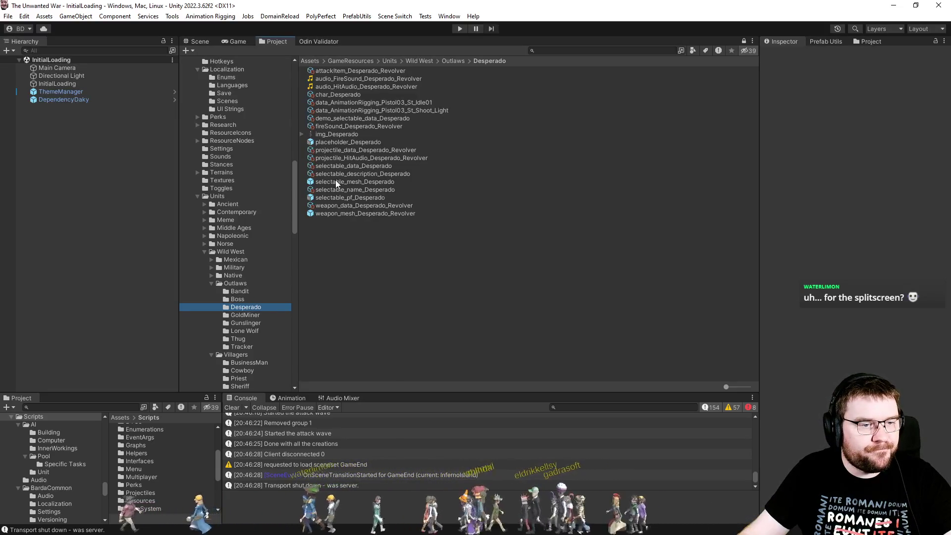
{"action": "left_click", "coordinate": [336, 134]}
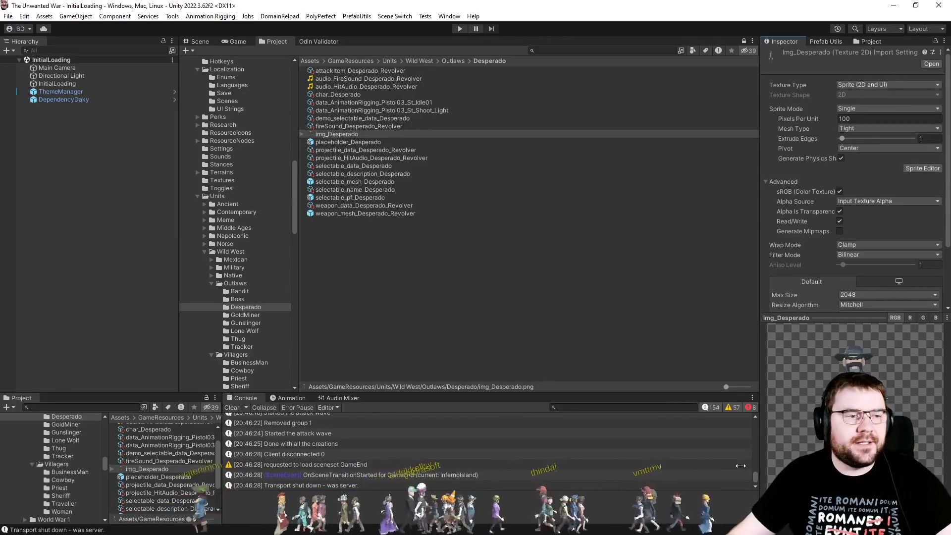
Browse to Napoleonic > British Empire > Grenadier and inspect img_Grenadier's import settings
{"action": "left_click", "coordinate": [212, 253]}
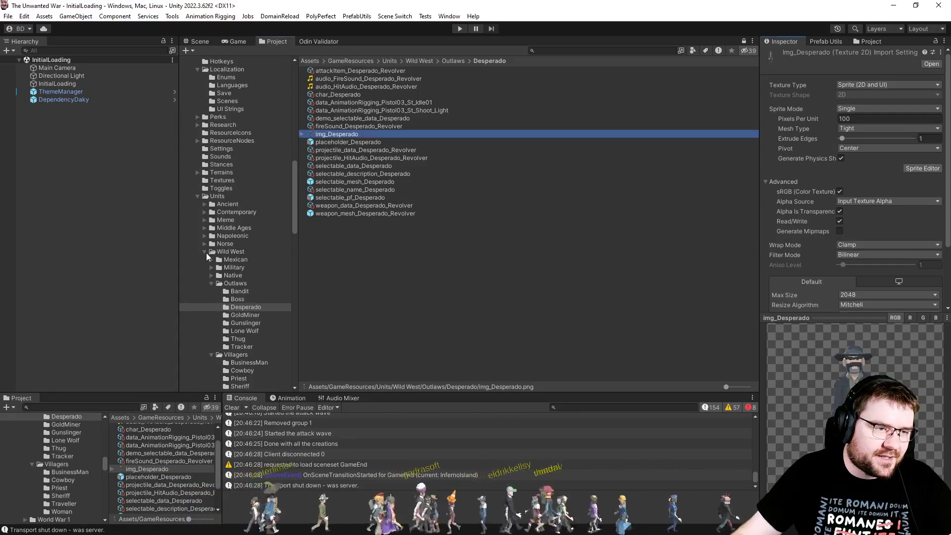
{"action": "left_click", "coordinate": [205, 236]}
{"action": "left_click", "coordinate": [233, 293]}
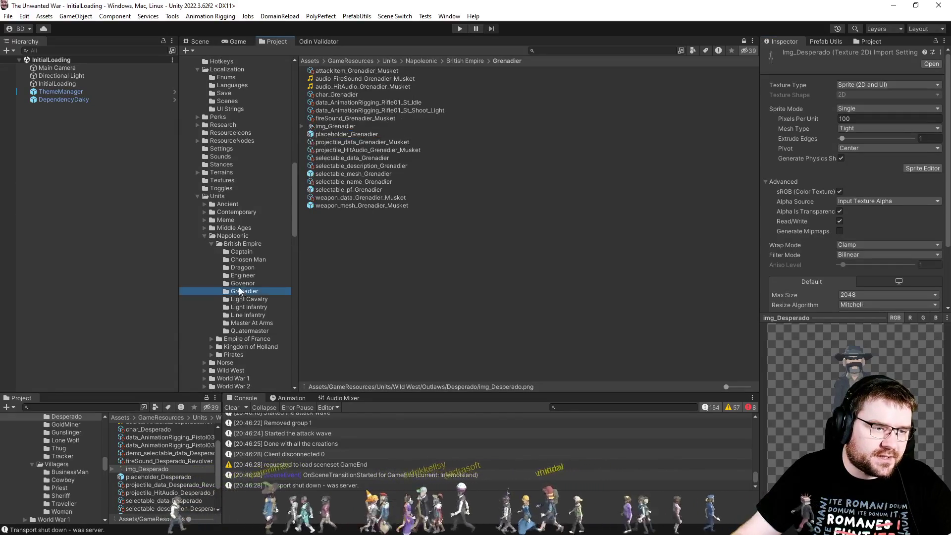
{"action": "left_click", "coordinate": [342, 127]}
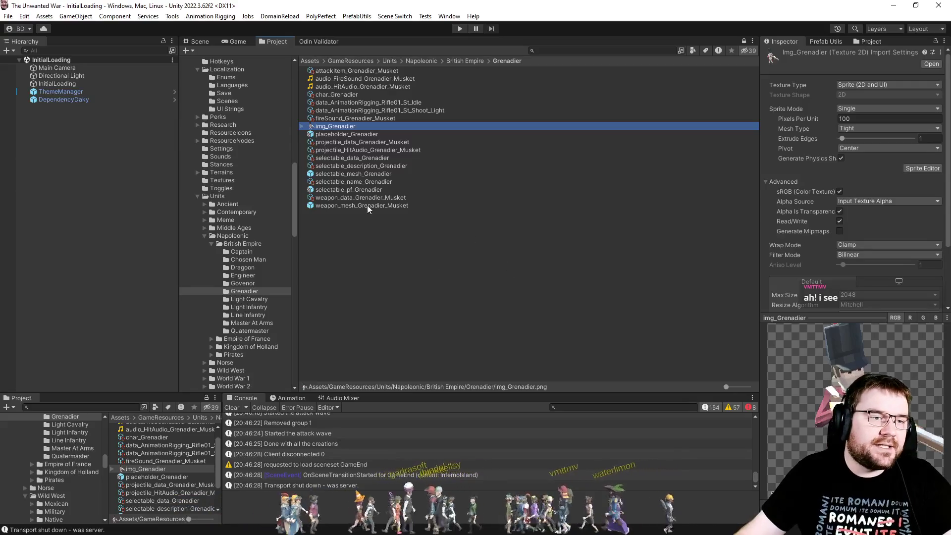
{"action": "left_click", "coordinate": [395, 16]}
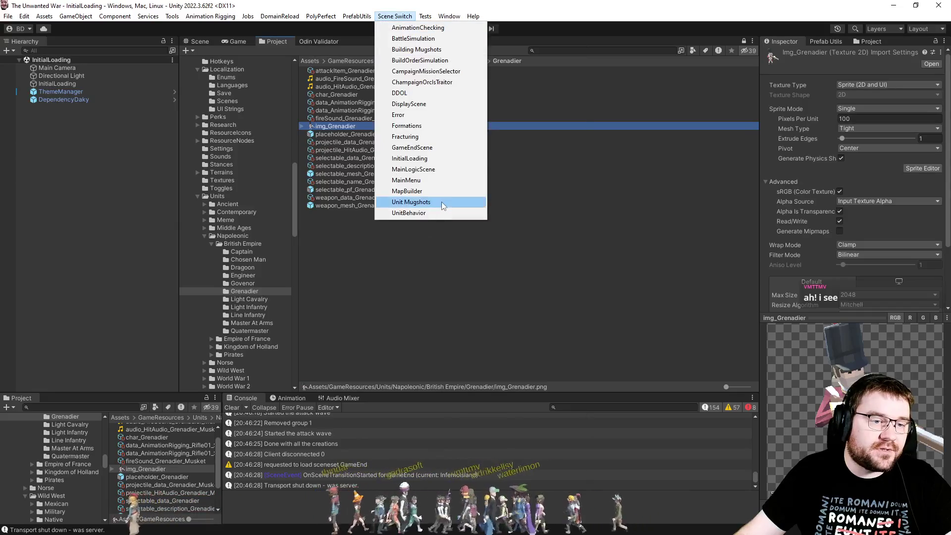
Load the Unit Mugshots scene and set its Game view to Mugshot (512x512)
{"action": "left_click", "coordinate": [412, 201]}
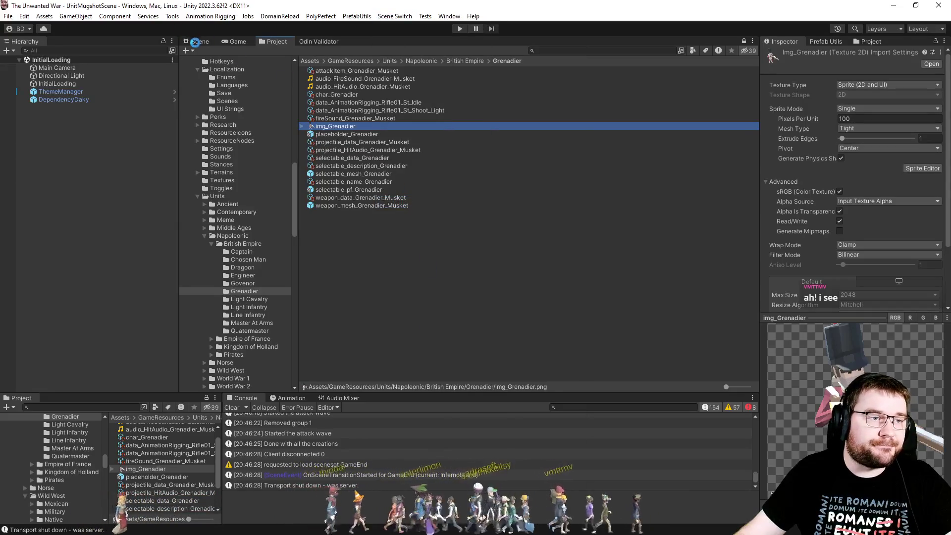
{"action": "left_click", "coordinate": [200, 41]}
{"action": "left_click", "coordinate": [232, 42]}
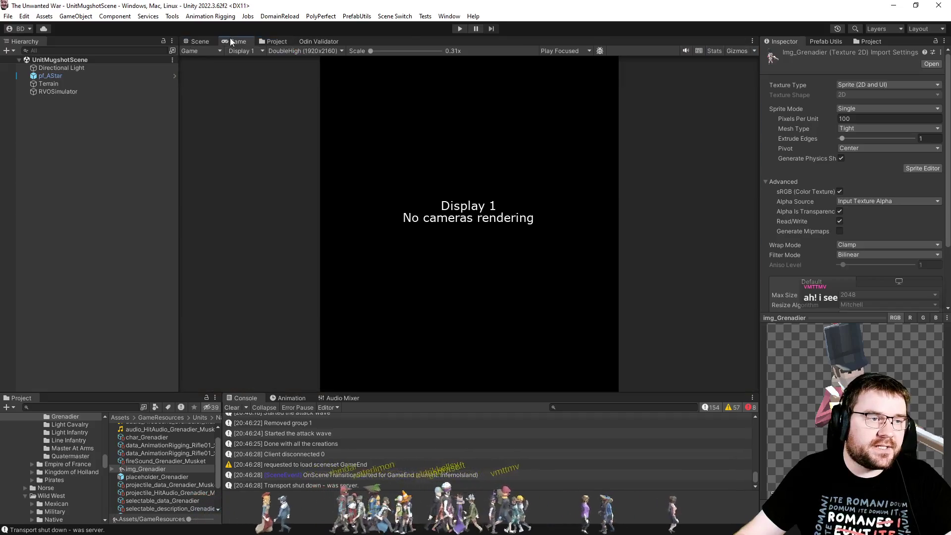
{"action": "left_click", "coordinate": [307, 51]}
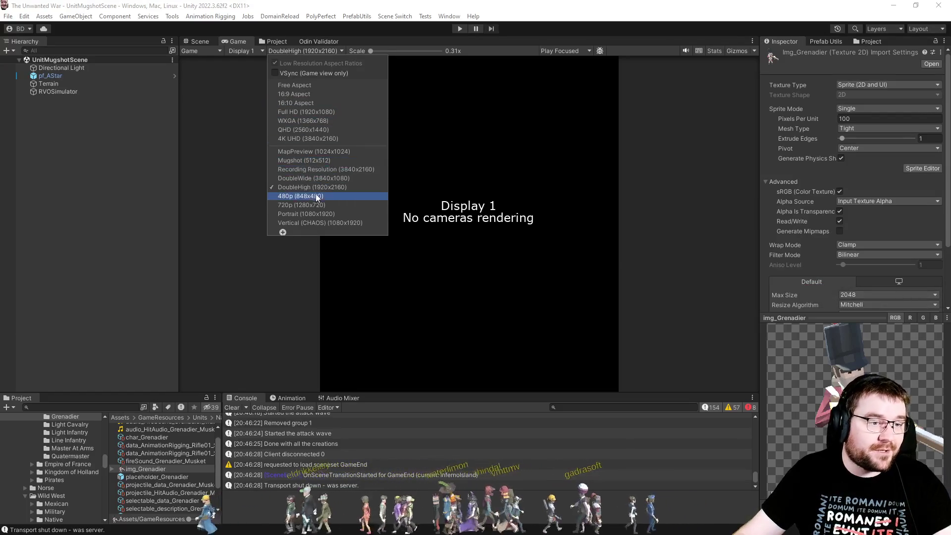
{"action": "left_click", "coordinate": [318, 161]}
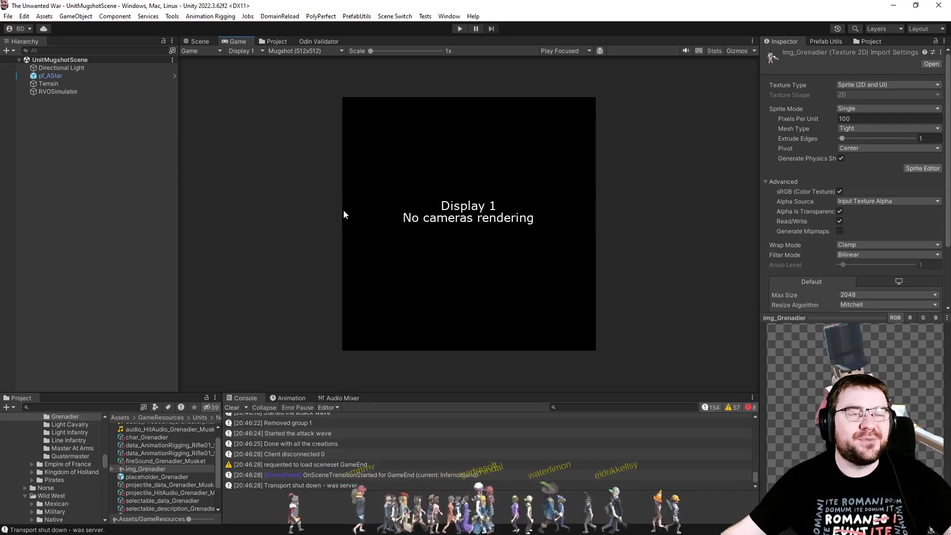
Change the Game view resolution to Full HD (1920x1080)
{"action": "left_click", "coordinate": [320, 50]}
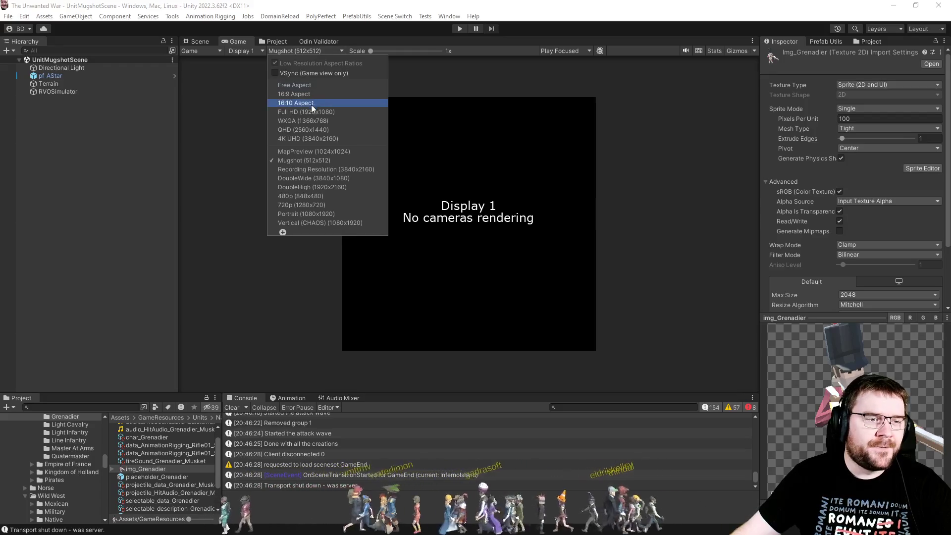
{"action": "left_click", "coordinate": [304, 112]}
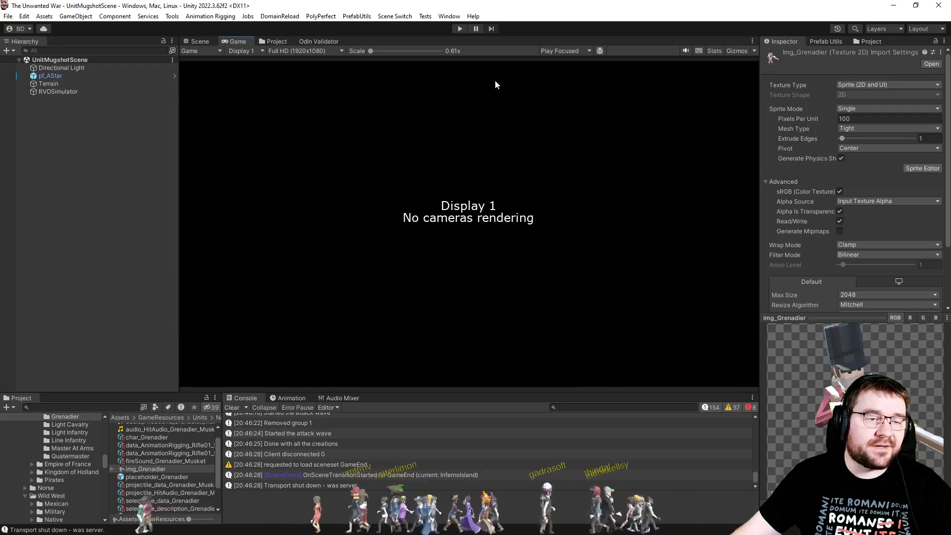
{"action": "left_click", "coordinate": [401, 16]}
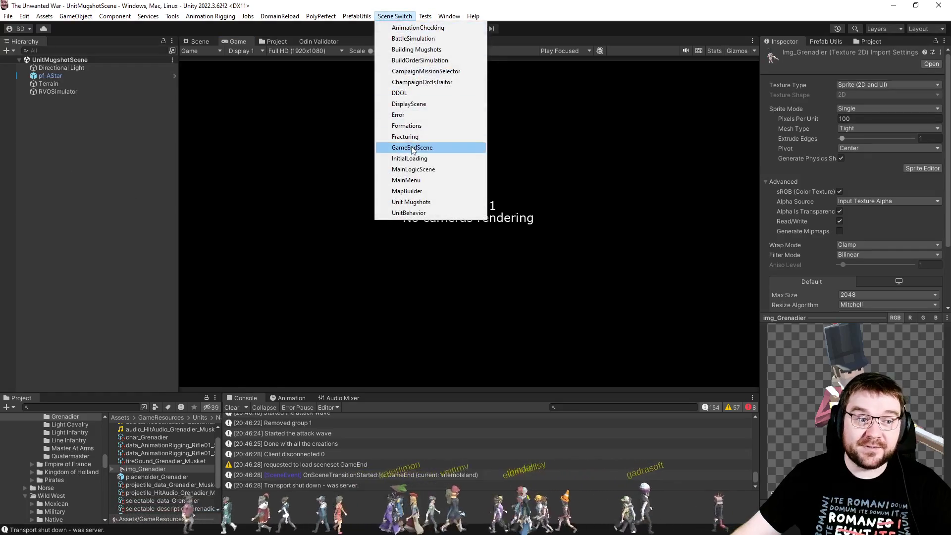
Load the InitialLoading scene, clear the Console, and leave the Inspector empty
{"action": "left_click", "coordinate": [427, 159]}
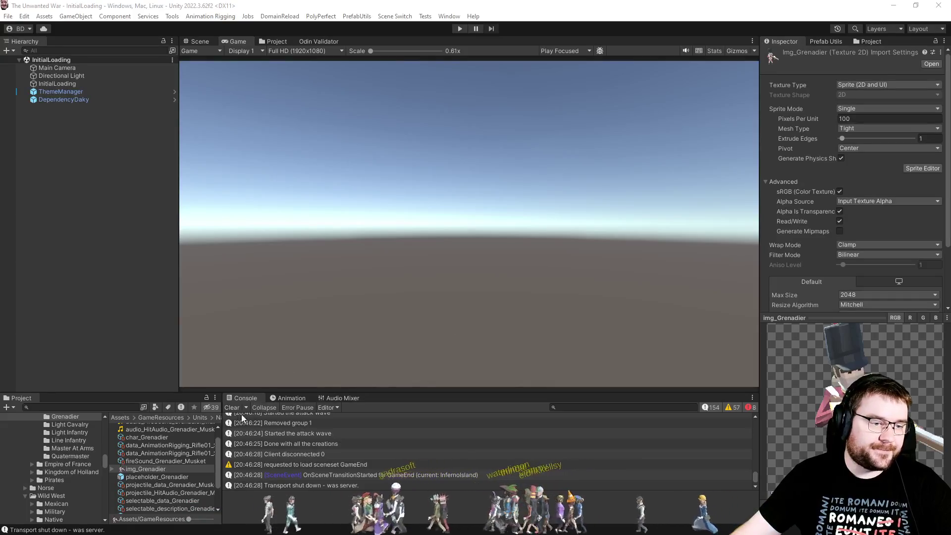
{"action": "left_click", "coordinate": [232, 408]}
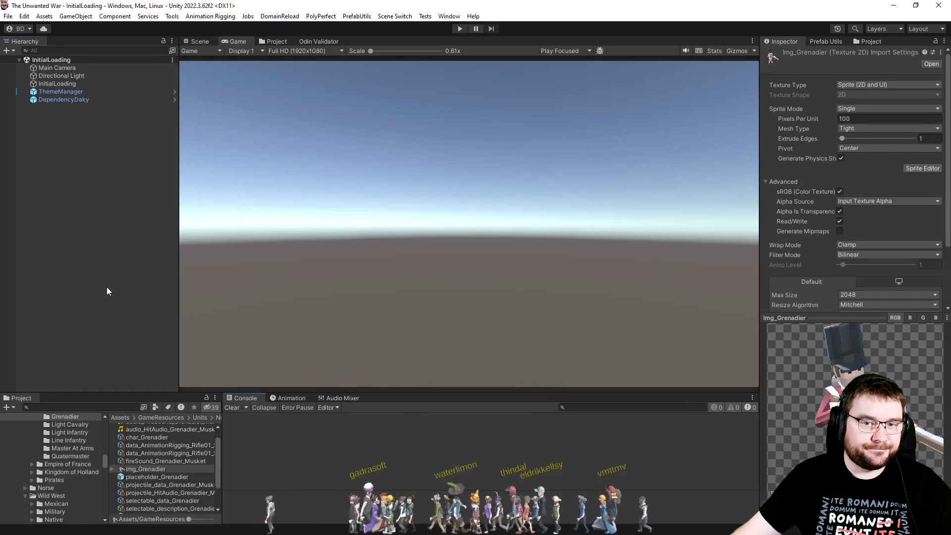
{"action": "left_click", "coordinate": [112, 286]}
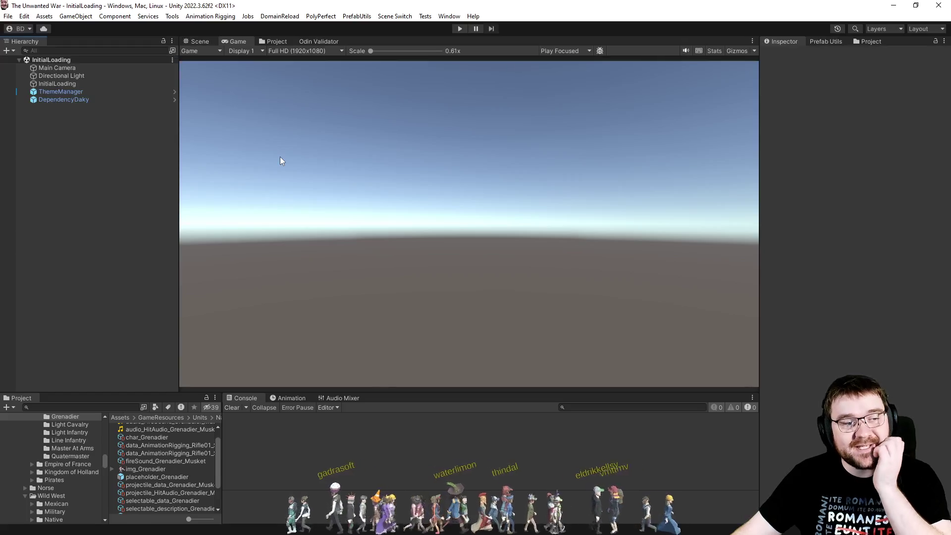
{"action": "left_click", "coordinate": [826, 41]}
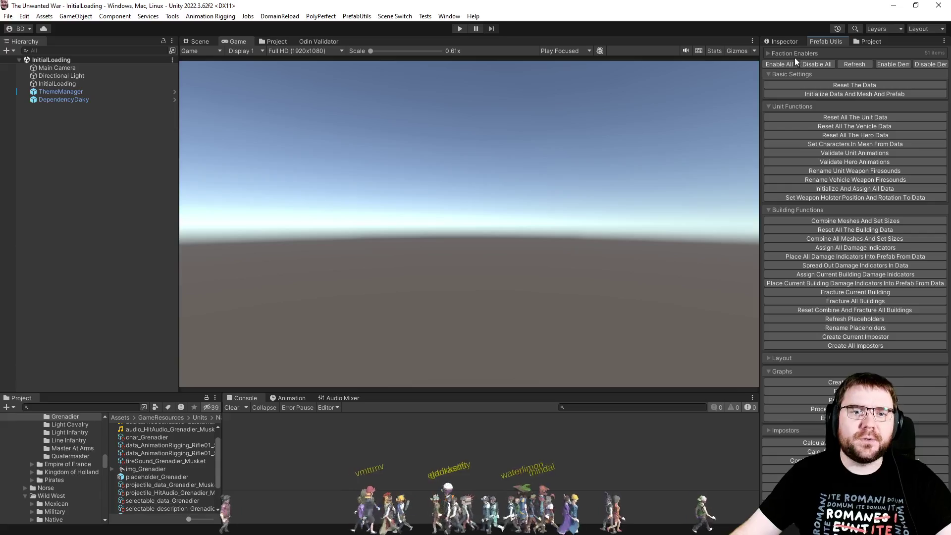
{"action": "left_click", "coordinate": [783, 42]}
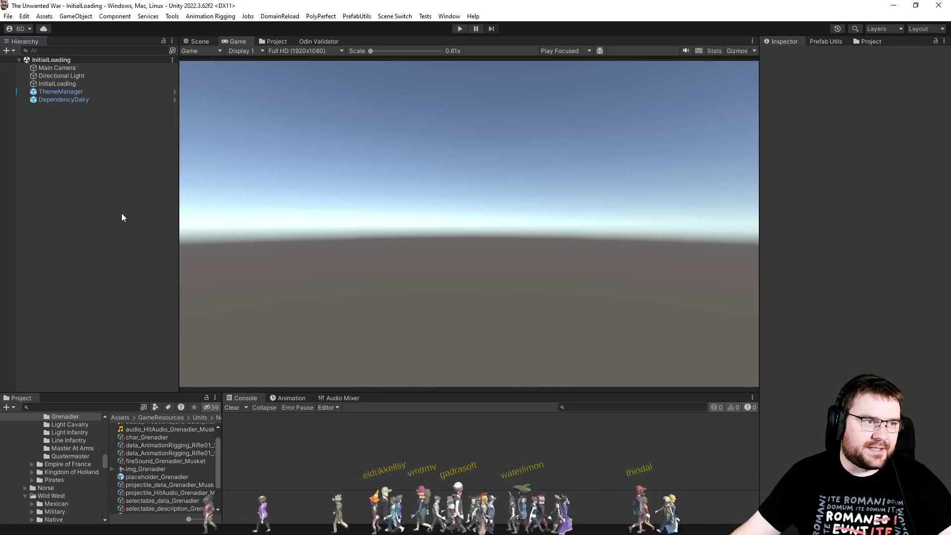